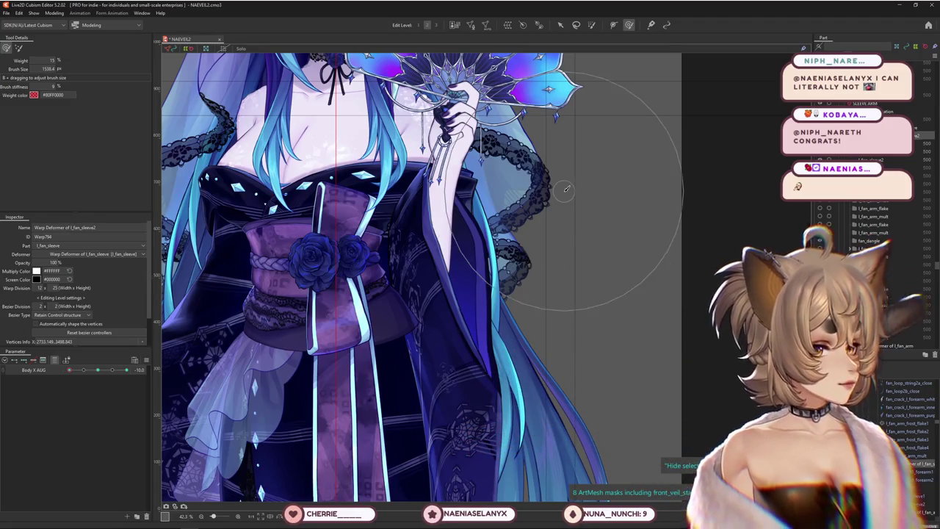
# Set Body X AUG to its -10 extreme and zoom in on the fan and sleeve.
pyautogui.scroll(-3, 331, 342)
pyautogui.moveTo(98, 370); pyautogui.dragTo(521, 356)
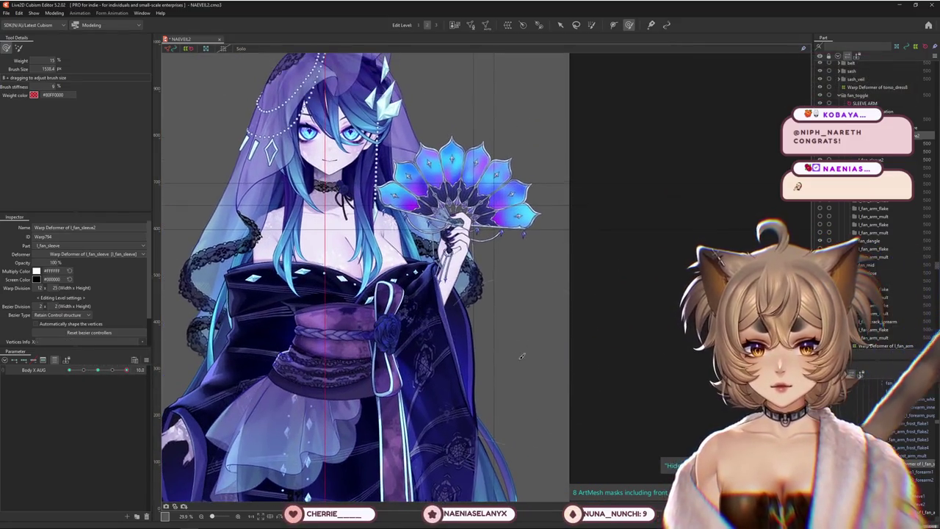
pyautogui.moveTo(532, 332)
pyautogui.mouseDown(button='middle')
pyautogui.moveTo(478, 287)
pyautogui.moveTo(471, 327)
pyautogui.mouseUp(button='middle')
pyautogui.moveTo(127, 371); pyautogui.dragTo(66, 380)
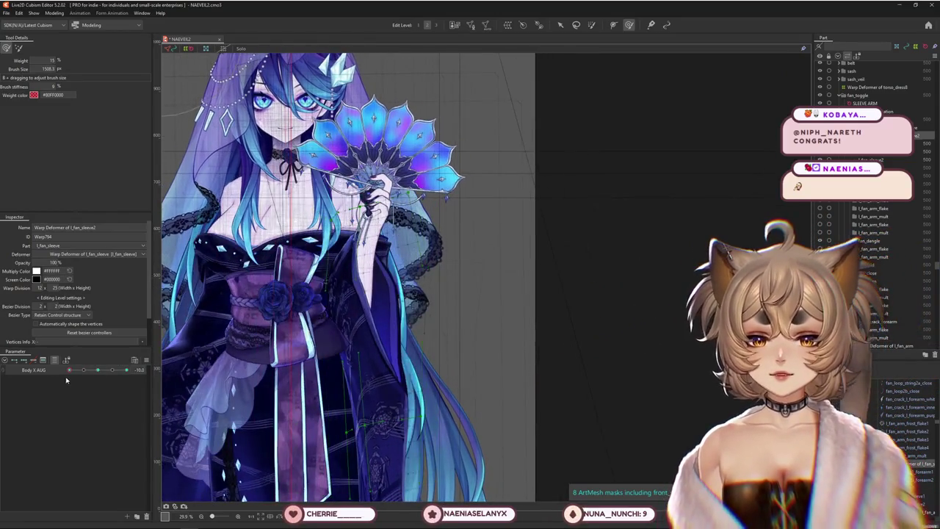
pyautogui.scroll(1, 345, 268)
pyautogui.scroll(2, 345, 268)
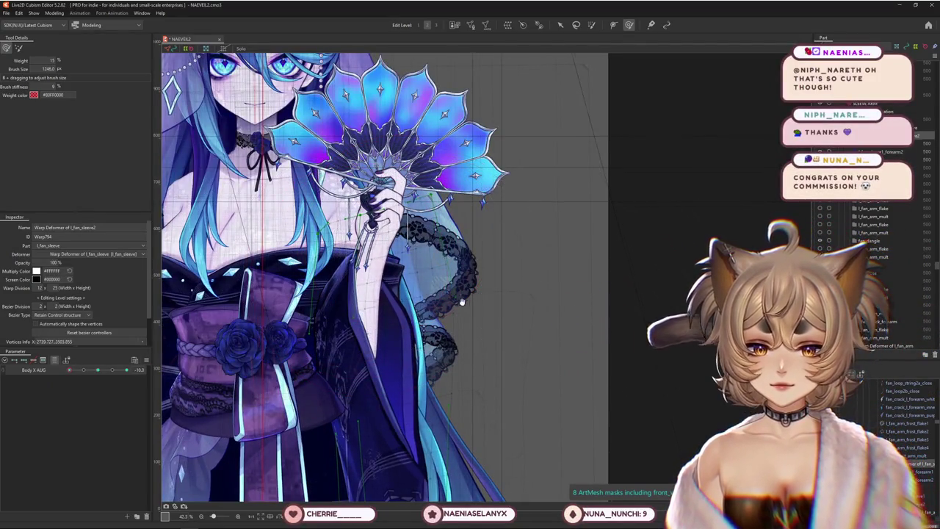
pyautogui.moveTo(462, 301); pyautogui.dragTo(521, 269, button='middle')
pyautogui.moveTo(364, 349); pyautogui.dragTo(361, 327, button='middle')
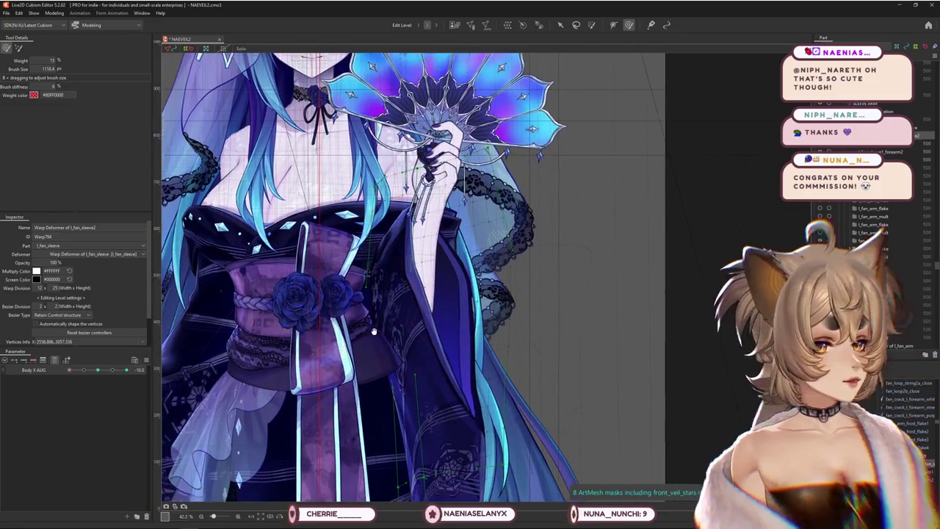
# Shrink the warp brush and sculpt the l_fan_sleeve2 deformer down to the sash and roses.
pyautogui.moveTo(453, 308); pyautogui.dragTo(452, 320, button='middle')
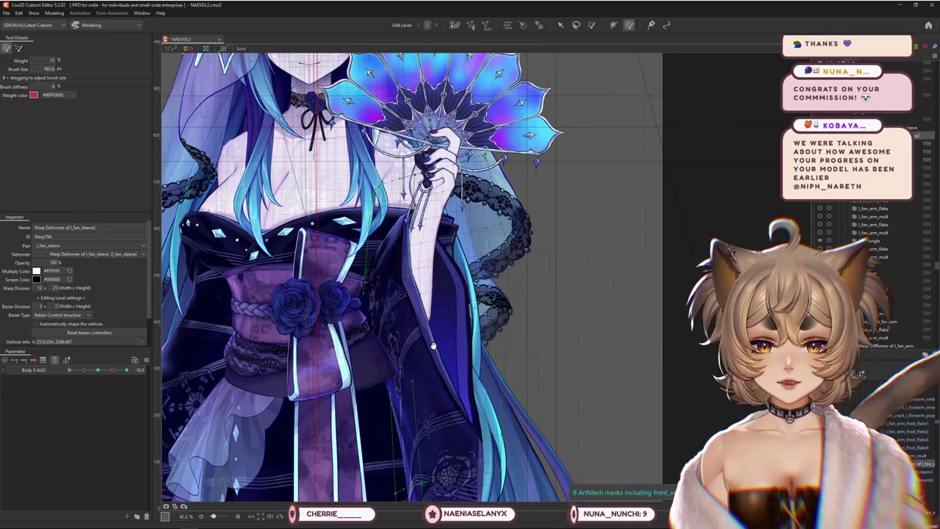
pyautogui.scroll(-3, 409, 316)
pyautogui.scroll(2, 370, 268)
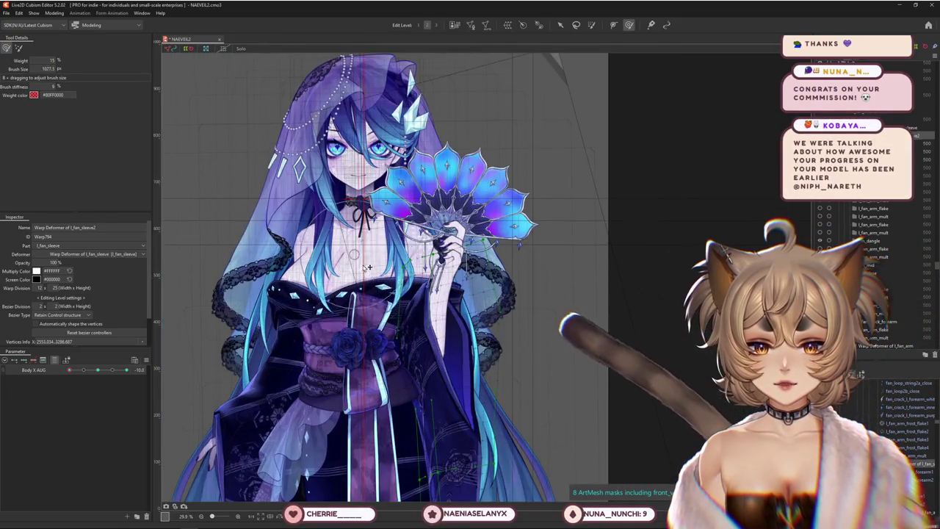
pyautogui.moveTo(389, 270); pyautogui.dragTo(382, 254, button='middle')
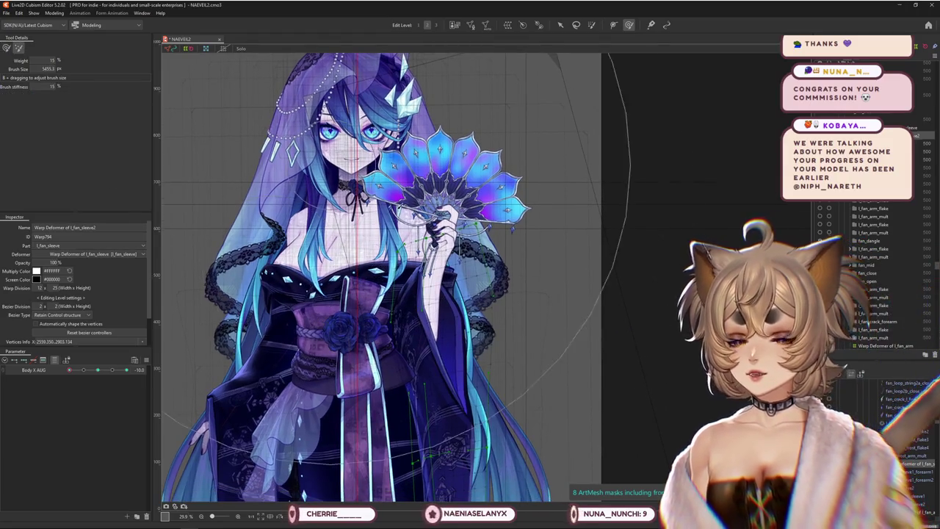
pyautogui.scroll(1, 374, 237)
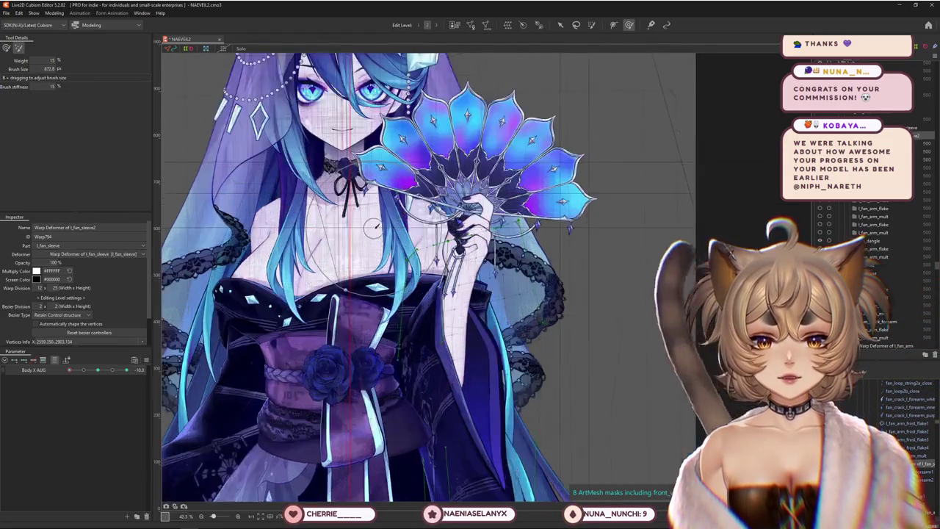
pyautogui.scroll(2, 376, 242)
pyautogui.moveTo(385, 318); pyautogui.dragTo(382, 223, button='middle')
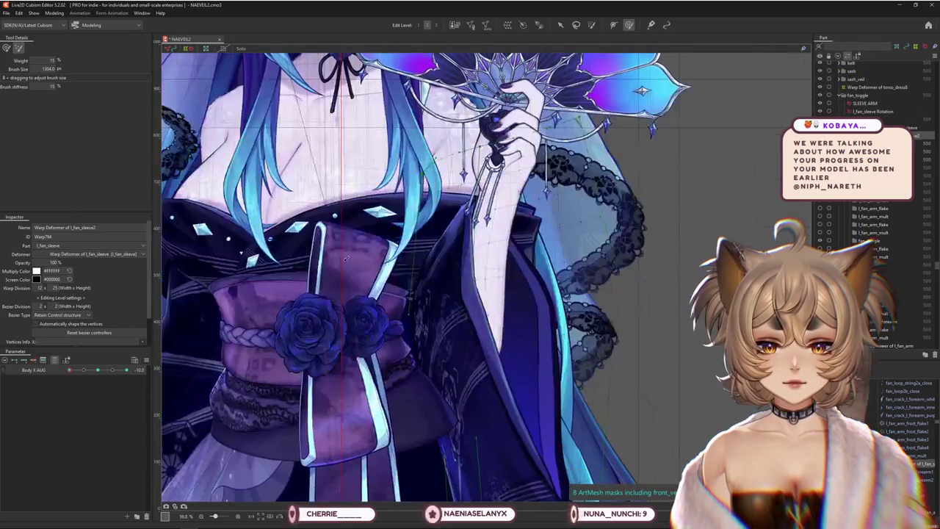
pyautogui.scroll(1, 345, 263)
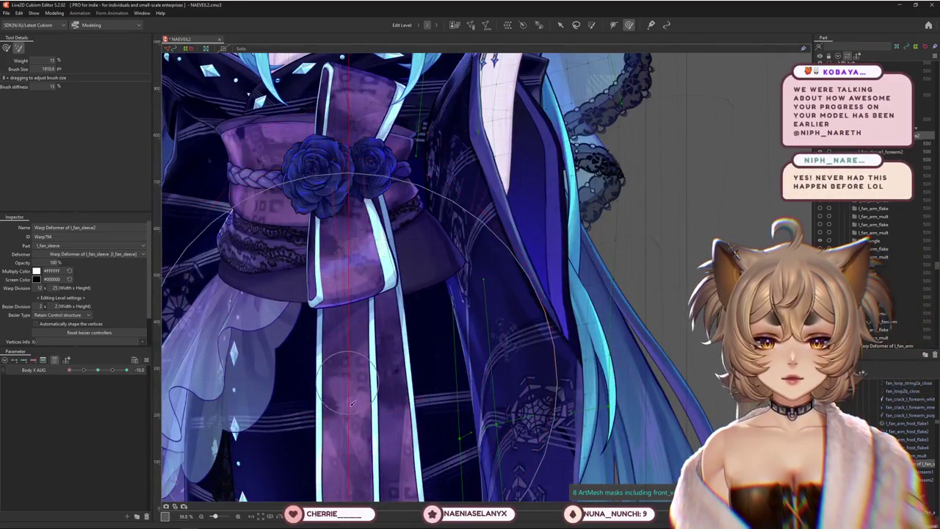
# Enlarge the brush and sculpt the sleeve deformer over the lower robe.
pyautogui.moveTo(352, 402); pyautogui.dragTo(334, 227, button='middle')
pyautogui.scroll(-3, 332, 221)
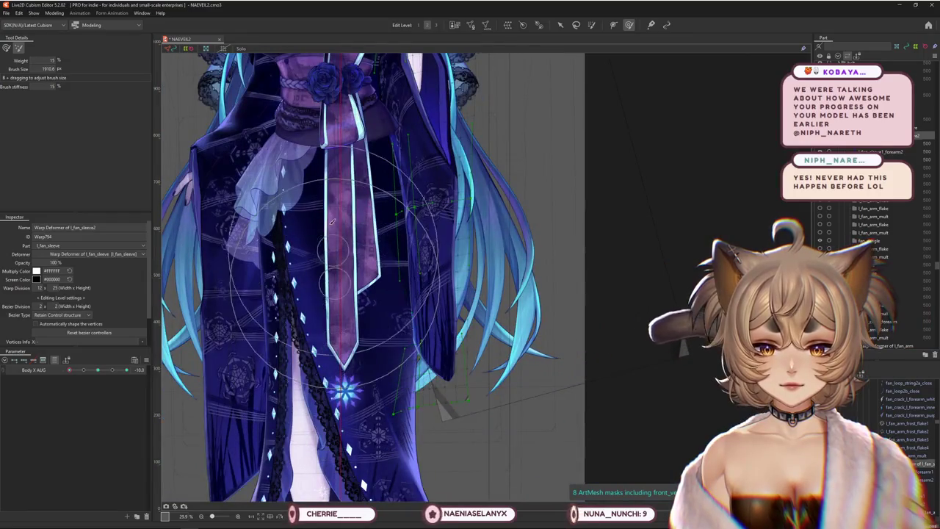
pyautogui.moveTo(436, 376); pyautogui.dragTo(454, 329, button='middle')
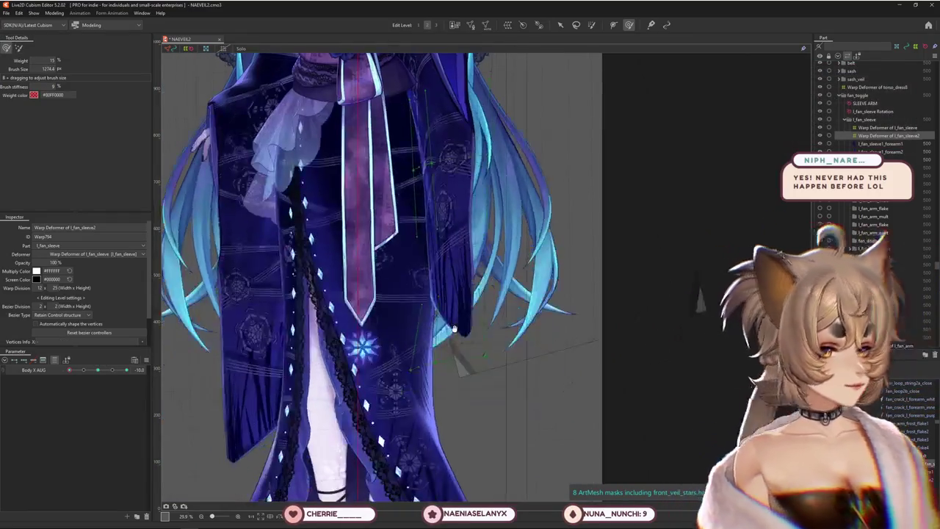
pyautogui.moveTo(456, 326); pyautogui.dragTo(377, 375)
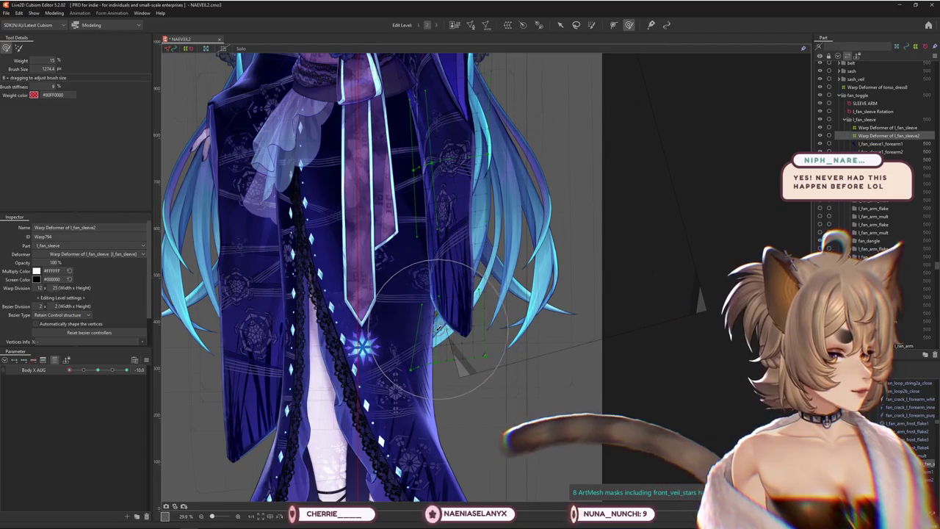
pyautogui.moveTo(341, 350); pyautogui.dragTo(352, 379, button='middle')
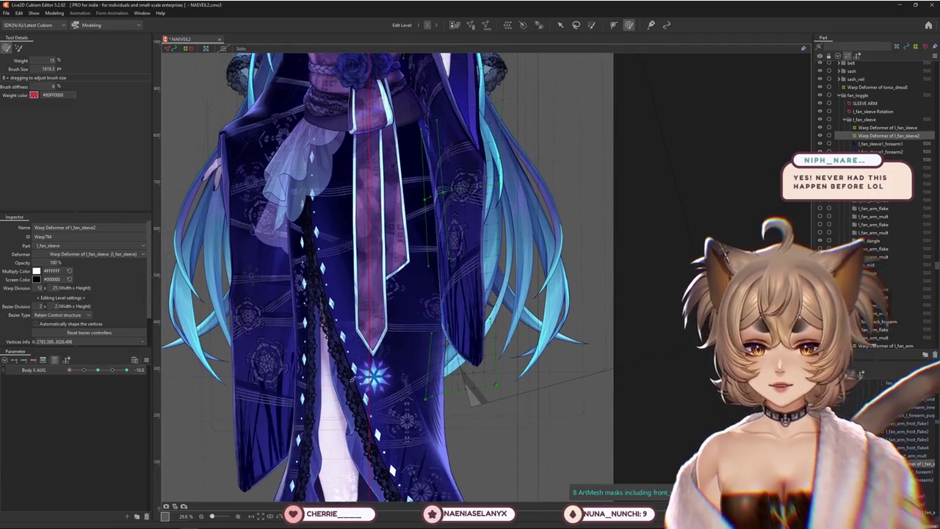
pyautogui.moveTo(351, 340); pyautogui.dragTo(332, 388, button='middle')
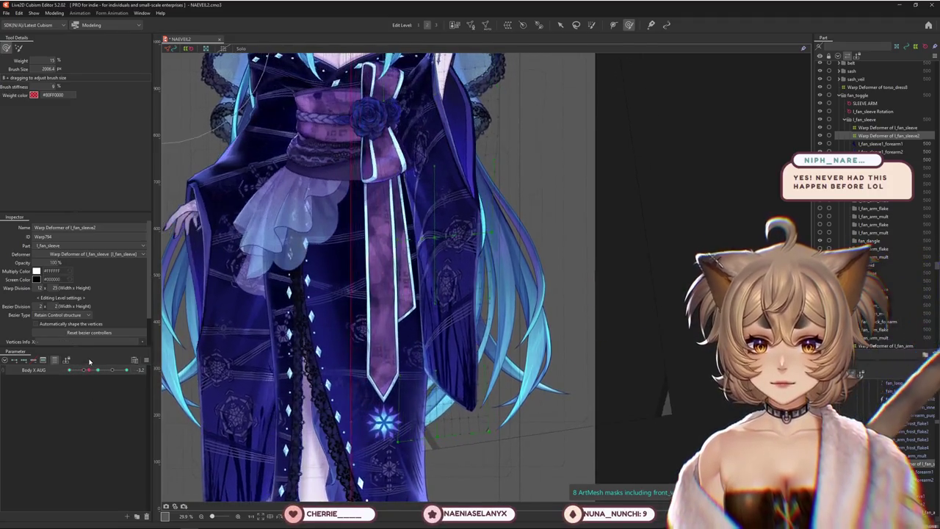
# Reset Body X AUG to 0, return it to -10, and frame the sleeve.
pyautogui.moveTo(403, 234); pyautogui.dragTo(426, 336, button='middle')
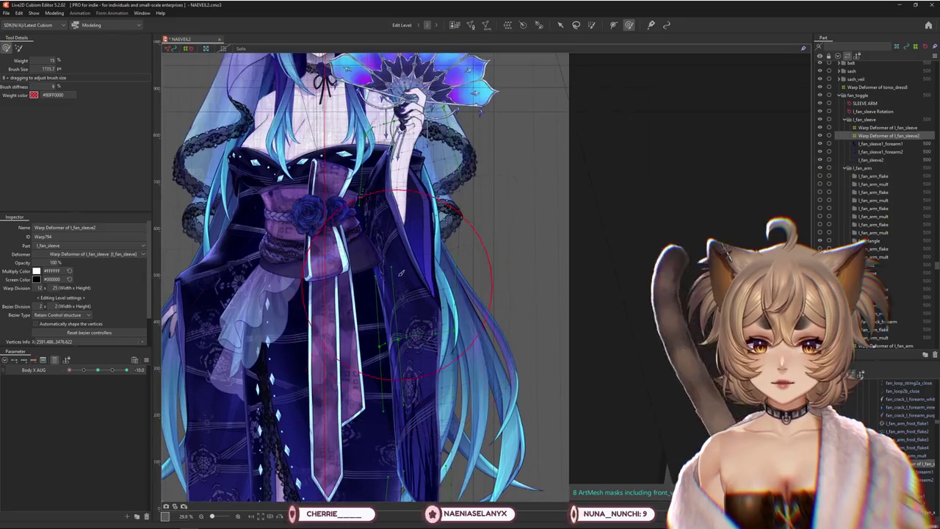
pyautogui.click(99, 372)
pyautogui.moveTo(99, 373); pyautogui.dragTo(50, 377)
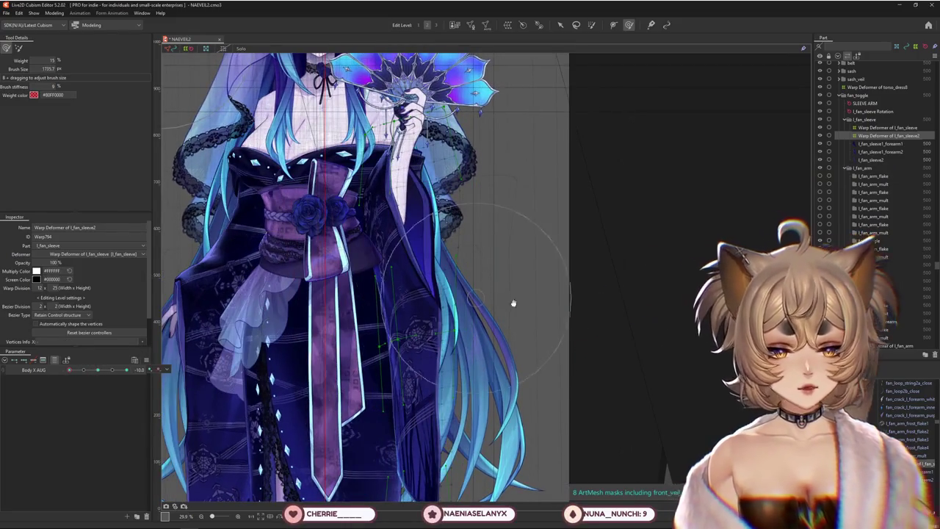
pyautogui.moveTo(514, 303); pyautogui.dragTo(456, 321, button='middle')
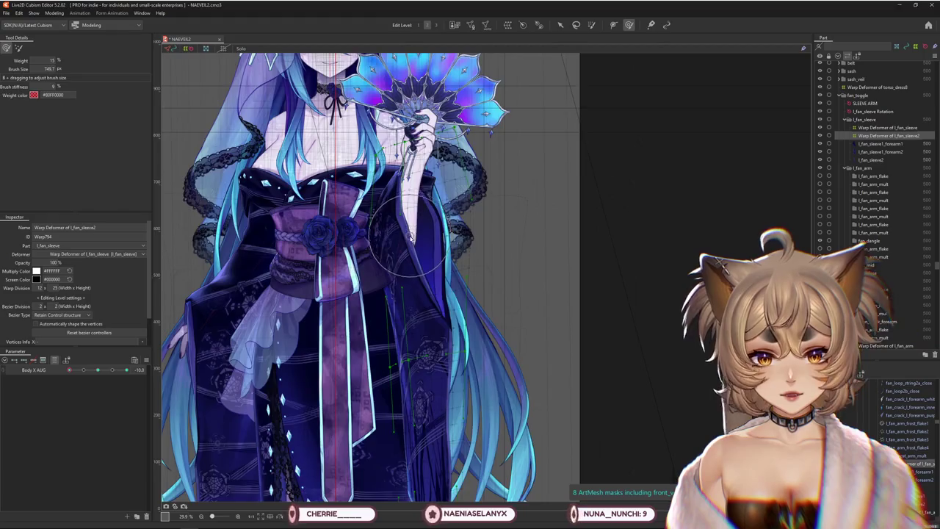
pyautogui.scroll(2, 411, 237)
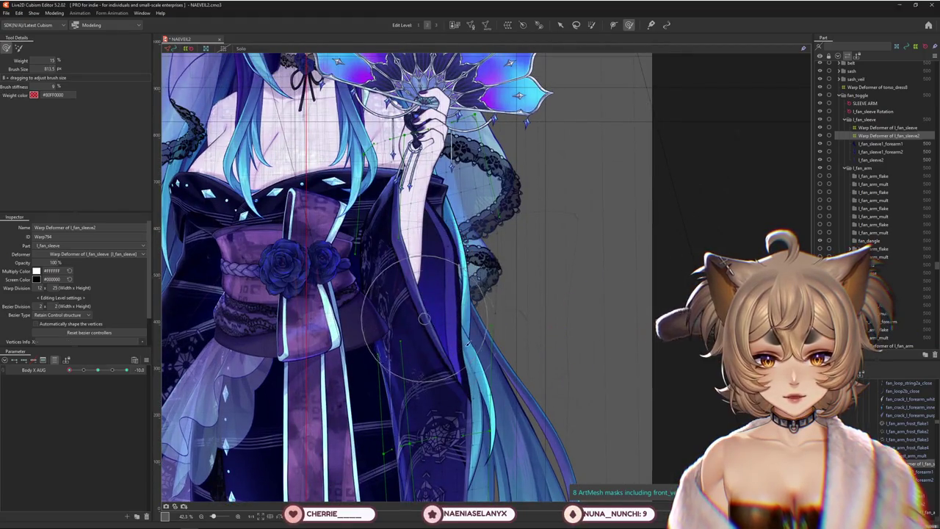
pyautogui.moveTo(424, 318); pyautogui.dragTo(427, 341, button='middle')
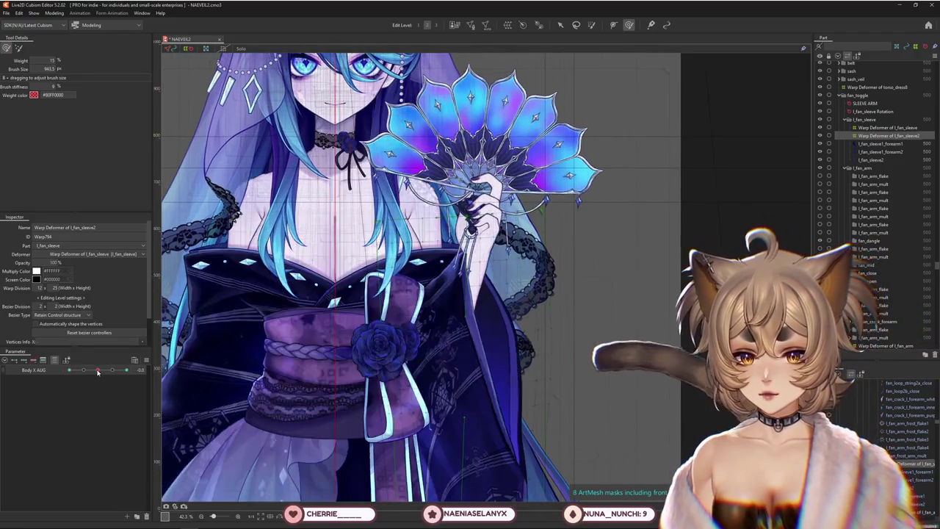
# Scrub Body X AUG between -5.5 and -10 to check the sleeve's in-between poses.
pyautogui.moveTo(86, 373)
pyautogui.mouseDown()
pyautogui.moveTo(98, 372)
pyautogui.moveTo(74, 374)
pyautogui.mouseUp()
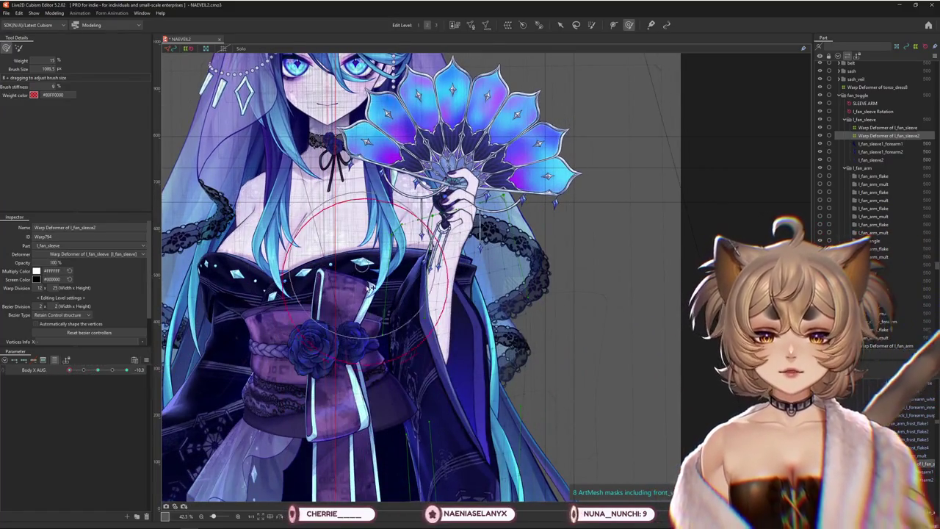
pyautogui.moveTo(74, 373); pyautogui.dragTo(70, 370)
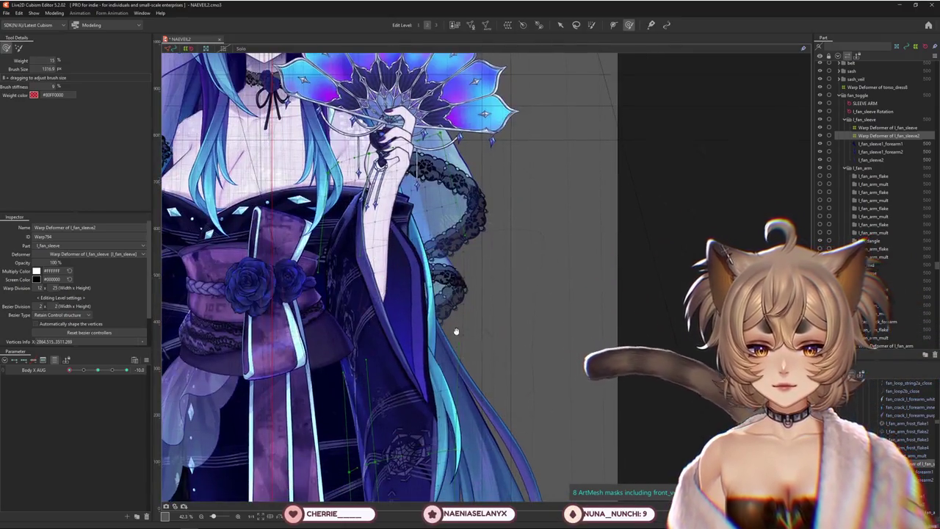
pyautogui.scroll(-3, 455, 330)
pyautogui.moveTo(70, 370)
pyautogui.mouseDown()
pyautogui.moveTo(96, 373)
pyautogui.moveTo(70, 370)
pyautogui.mouseUp()
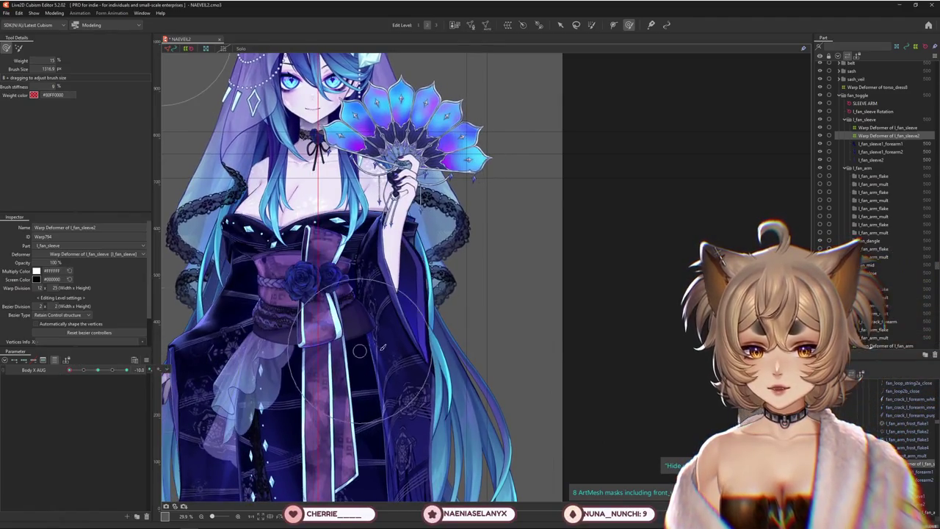
pyautogui.moveTo(369, 363); pyautogui.dragTo(350, 338)
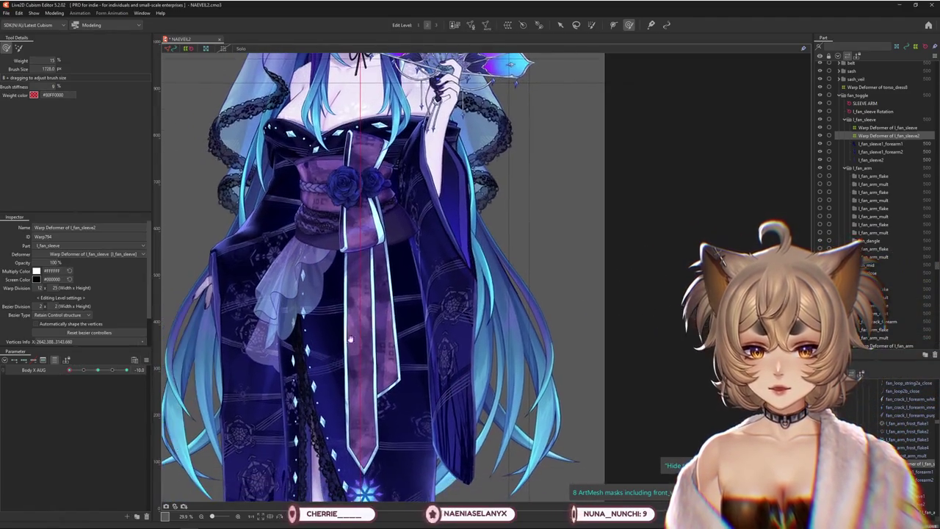
pyautogui.moveTo(99, 371); pyautogui.dragTo(98, 370)
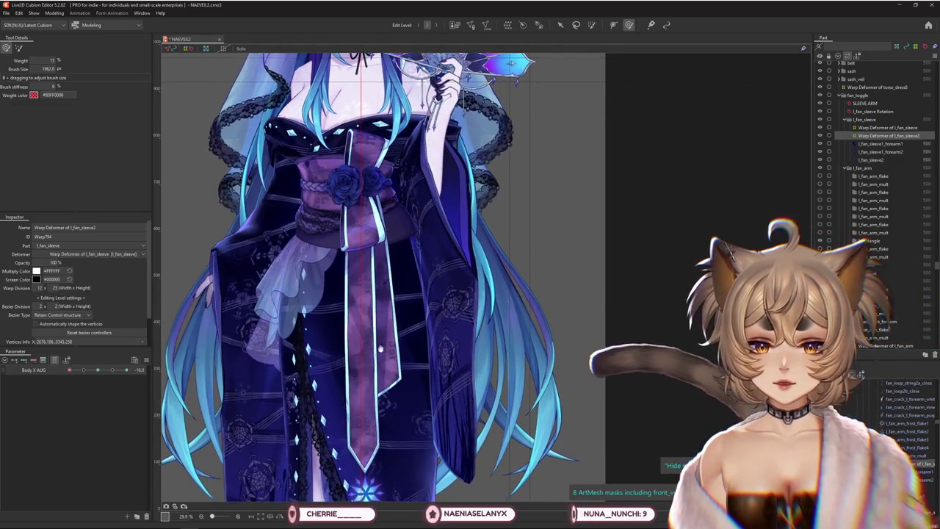
pyautogui.moveTo(376, 286); pyautogui.dragTo(385, 350)
pyautogui.moveTo(97, 370); pyautogui.dragTo(84, 370)
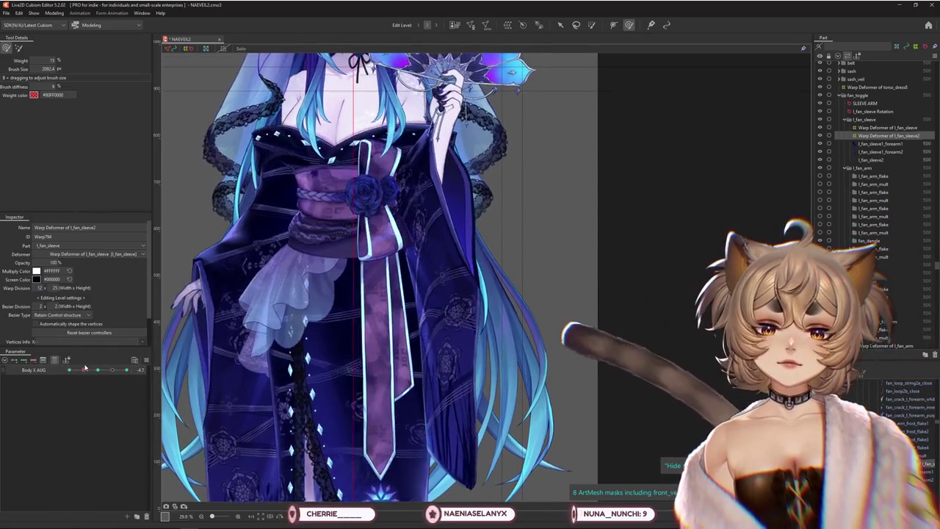
pyautogui.moveTo(84, 370); pyautogui.dragTo(70, 370)
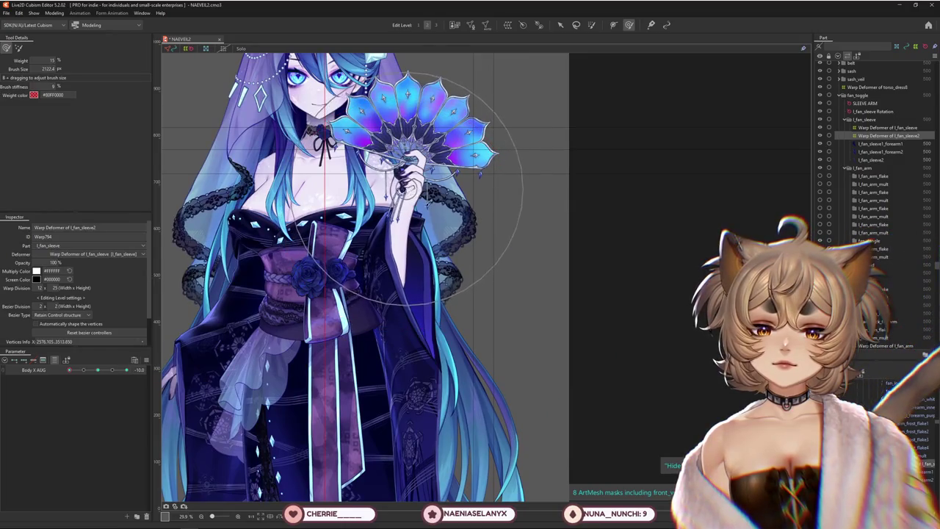
pyautogui.scroll(-5, 505, 297)
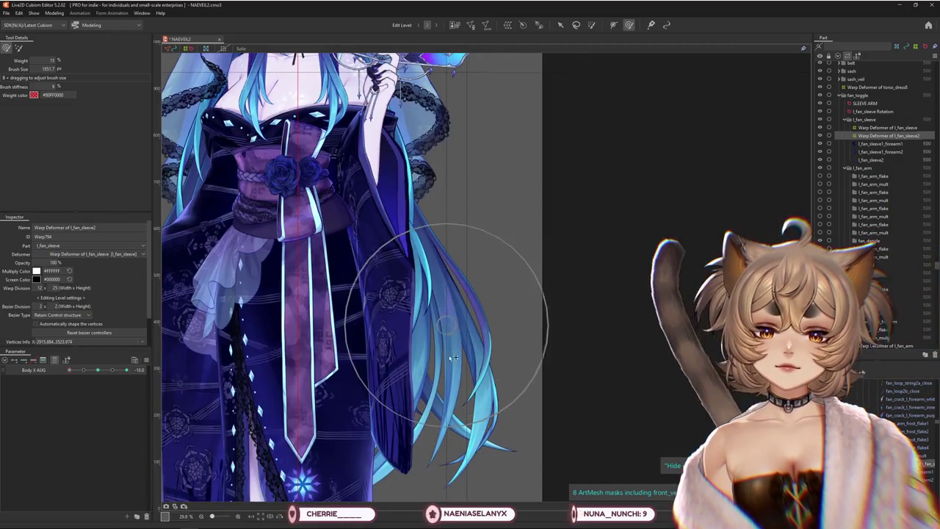
pyautogui.scroll(2, 457, 419)
# Resize the brush and reshape the lower sleeve hem, previewing it as the body sways back.
pyautogui.moveTo(478, 226); pyautogui.dragTo(475, 293, button='middle')
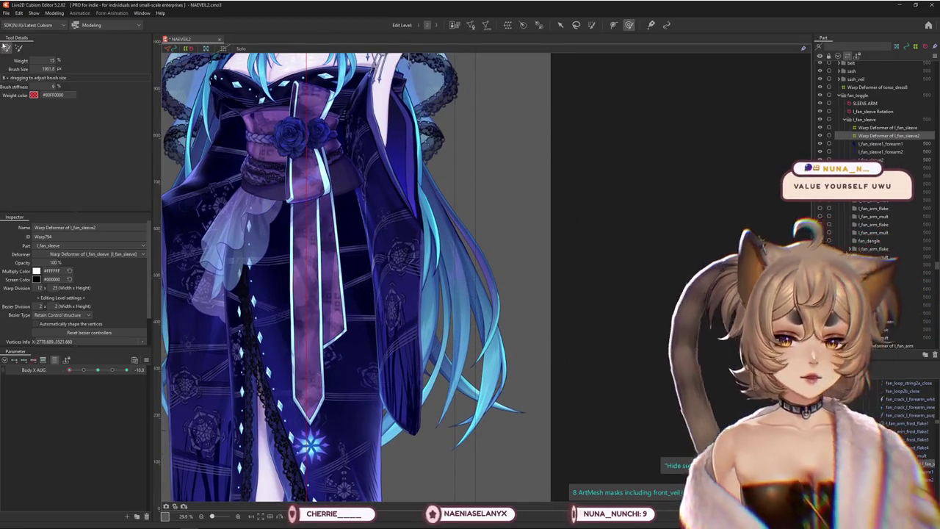
pyautogui.moveTo(478, 287); pyautogui.dragTo(470, 344)
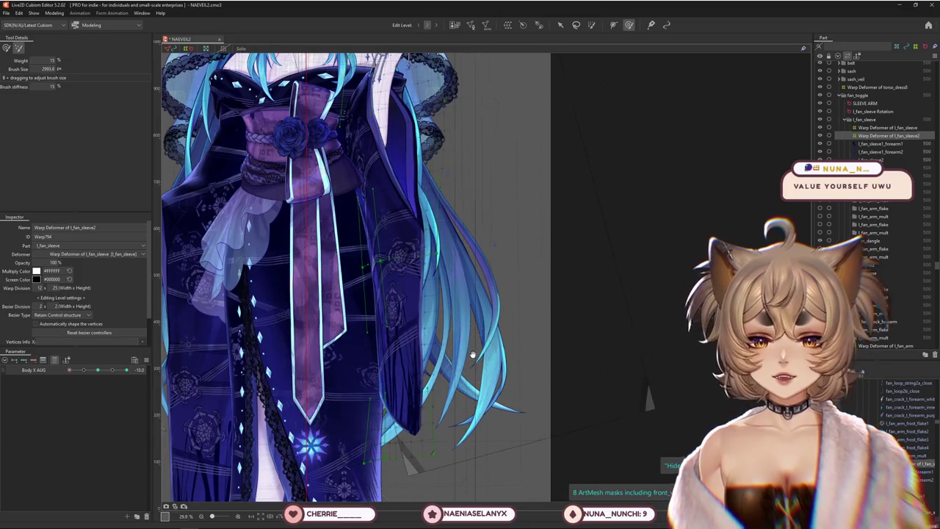
pyautogui.moveTo(470, 343); pyautogui.dragTo(478, 323, button='middle')
pyautogui.moveTo(382, 382); pyautogui.dragTo(329, 446)
pyautogui.moveTo(328, 272)
pyautogui.mouseDown(button='middle')
pyautogui.moveTo(342, 360)
pyautogui.moveTo(332, 241)
pyautogui.mouseUp(button='middle')
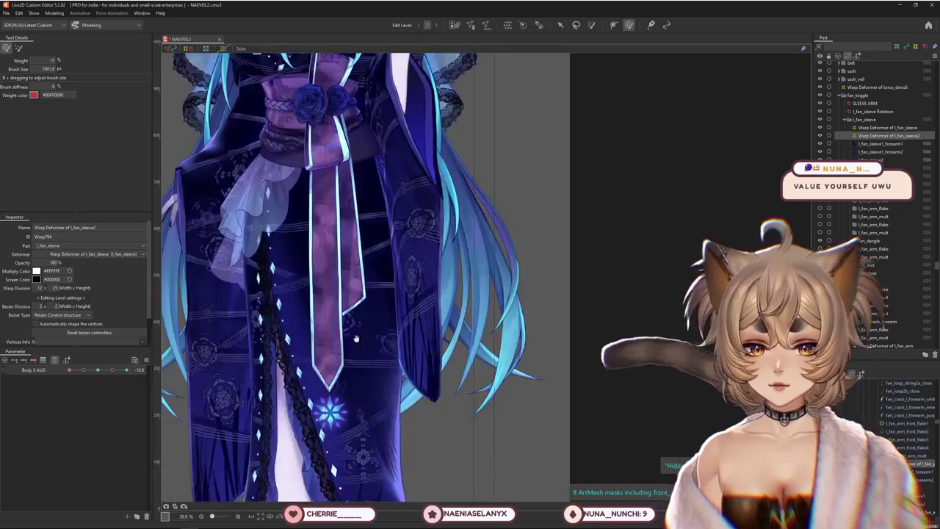
pyautogui.moveTo(69, 370)
pyautogui.mouseDown()
pyautogui.moveTo(83, 377)
pyautogui.moveTo(69, 370)
pyautogui.mouseUp()
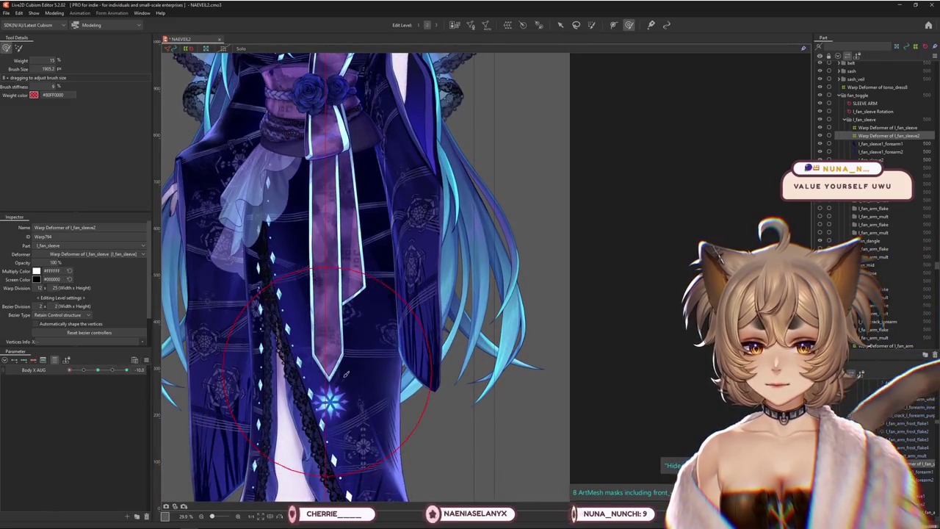
pyautogui.moveTo(340, 139); pyautogui.dragTo(340, 318, button='middle')
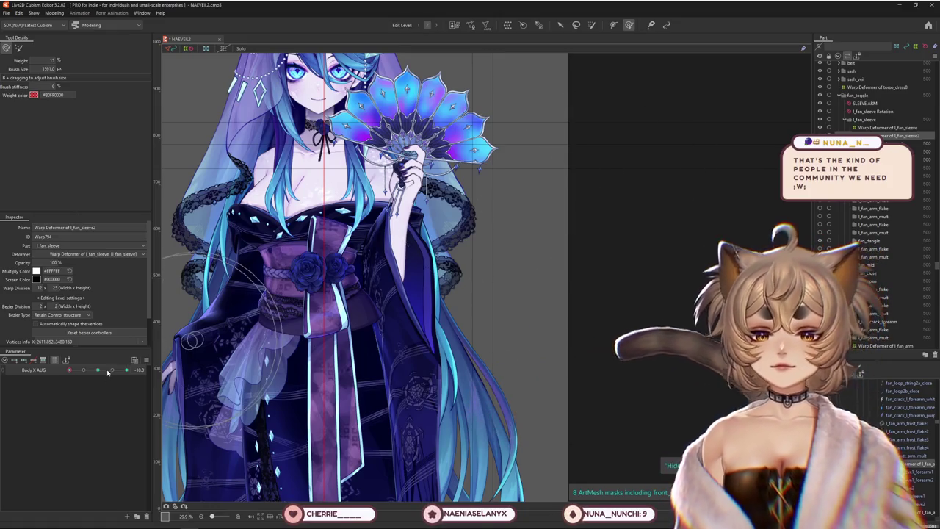
# Scrub Body X AUG to preview the sleeve, settle it at +10, and enlarge the brush.
pyautogui.moveTo(108, 373); pyautogui.dragTo(74, 384)
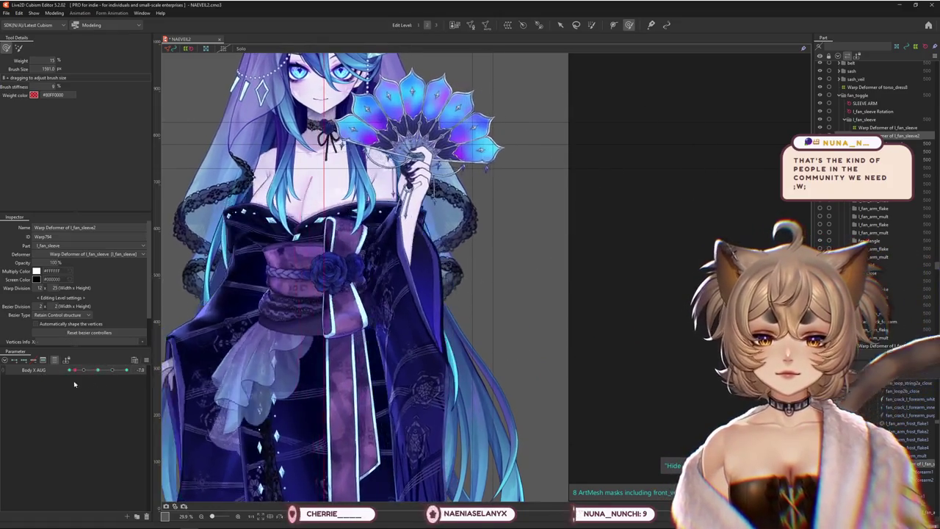
pyautogui.moveTo(73, 384); pyautogui.dragTo(140, 369)
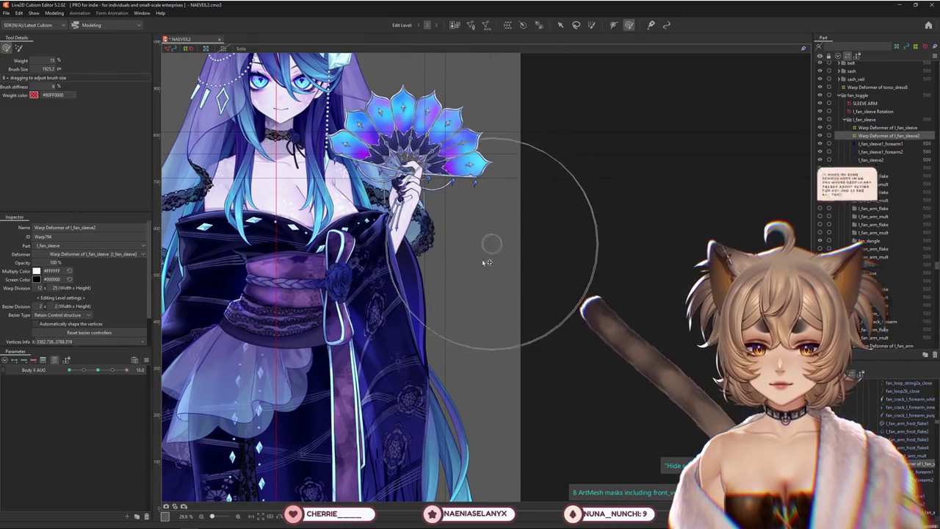
pyautogui.scroll(2, 505, 315)
pyautogui.scroll(-1, 497, 284)
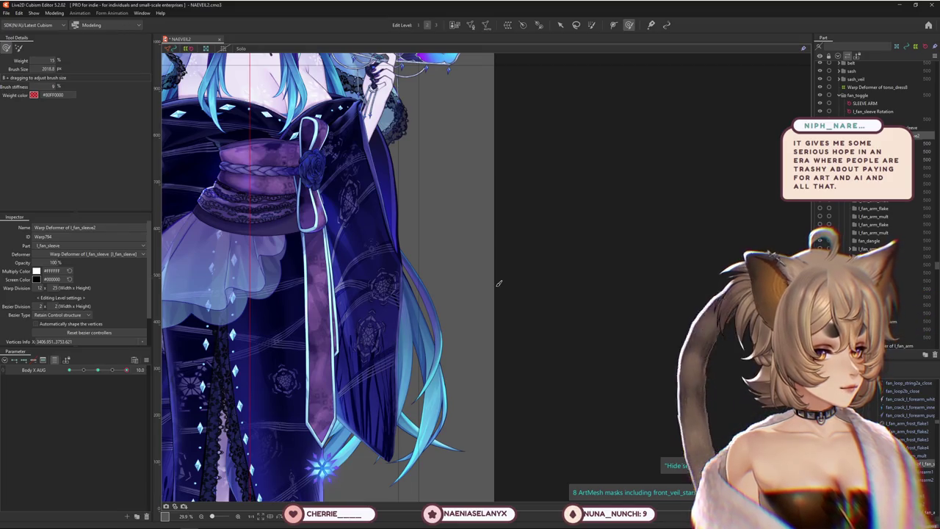
pyautogui.moveTo(499, 284)
pyautogui.mouseDown()
pyautogui.moveTo(507, 278)
pyautogui.moveTo(474, 277)
pyautogui.mouseUp()
pyautogui.moveTo(126, 370)
pyautogui.mouseDown()
pyautogui.moveTo(94, 370)
pyautogui.moveTo(392, 358)
pyautogui.mouseUp()
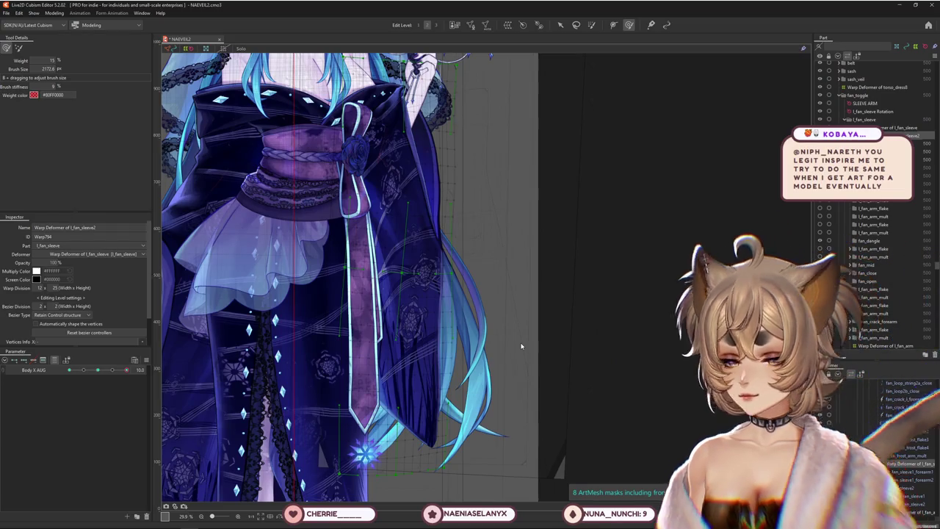
pyautogui.press('w')
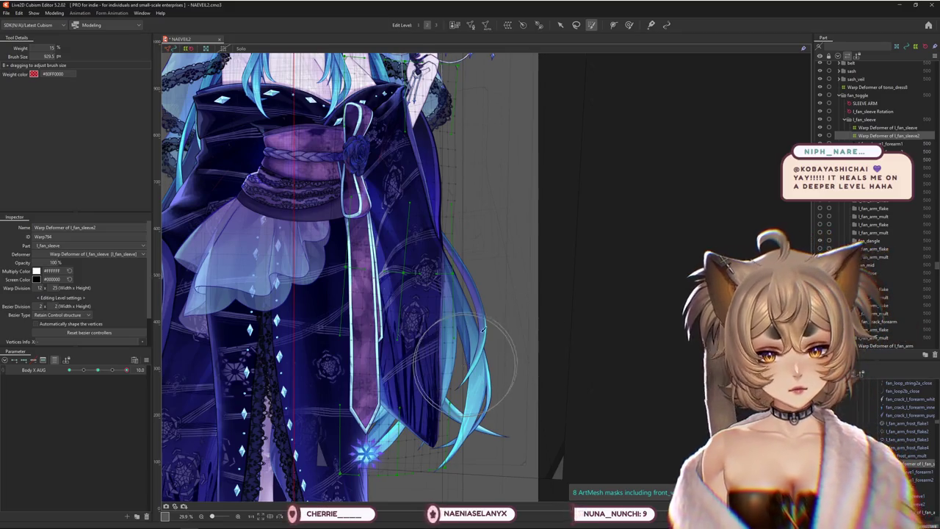
# Pick the Deform Brush and resize it from about 530 px to about 950 px over the torso.
pyautogui.scroll(-2, 482, 330)
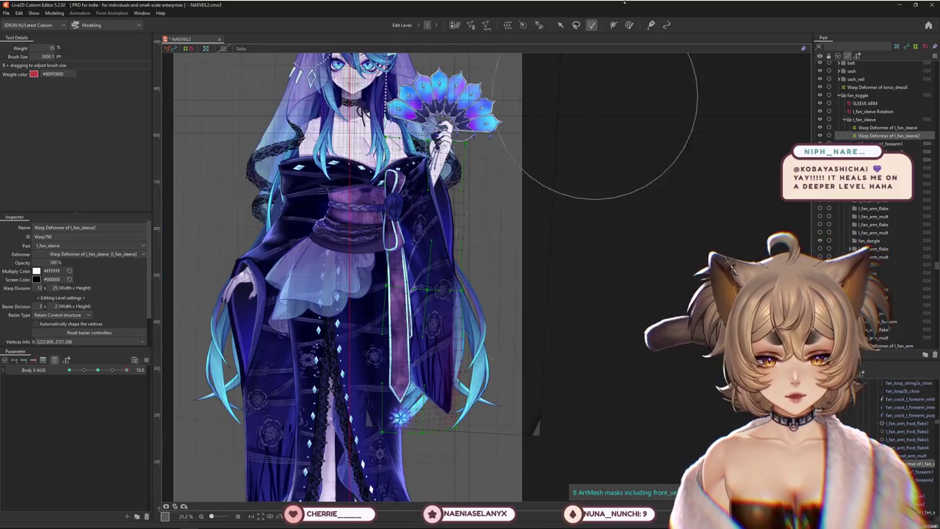
pyautogui.click(629, 24)
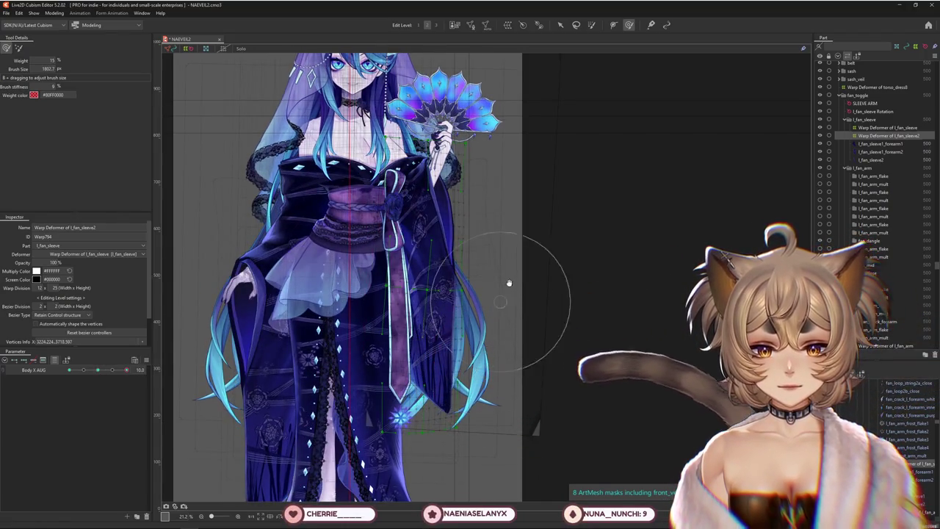
pyautogui.moveTo(510, 279); pyautogui.dragTo(456, 257)
pyautogui.scroll(2, 455, 258)
pyautogui.scroll(1, 456, 258)
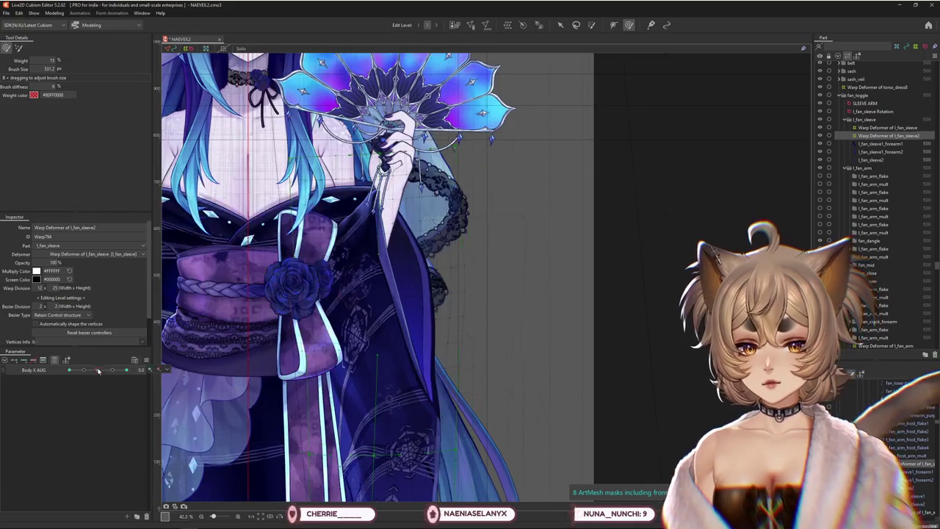
pyautogui.scroll(1, 455, 258)
pyautogui.moveTo(396, 243)
pyautogui.mouseDown()
pyautogui.moveTo(368, 267)
pyautogui.moveTo(387, 266)
pyautogui.moveTo(400, 310)
pyautogui.moveTo(423, 323)
pyautogui.mouseUp()
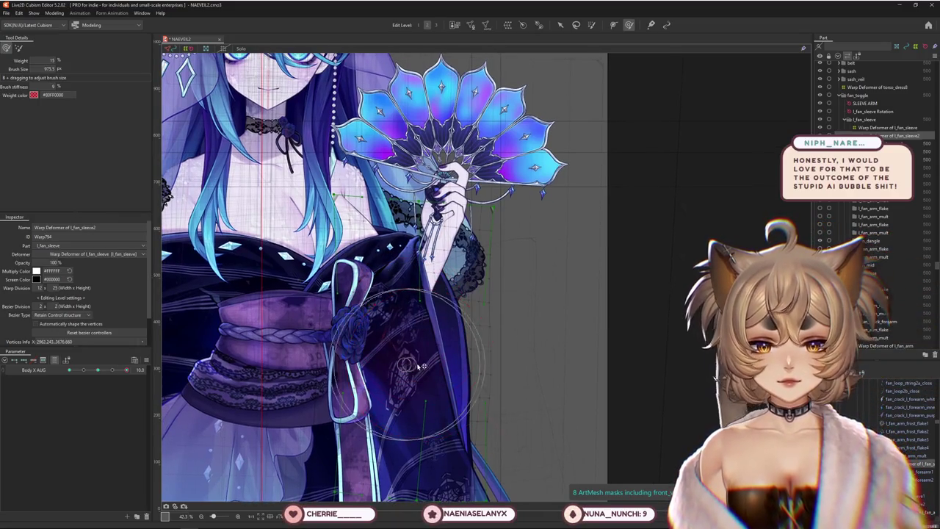
# Sculpt the sleeve along the lower skirt and hem, enlarging the deform brush.
pyautogui.moveTo(527, 445); pyautogui.dragTo(551, 369, button='middle')
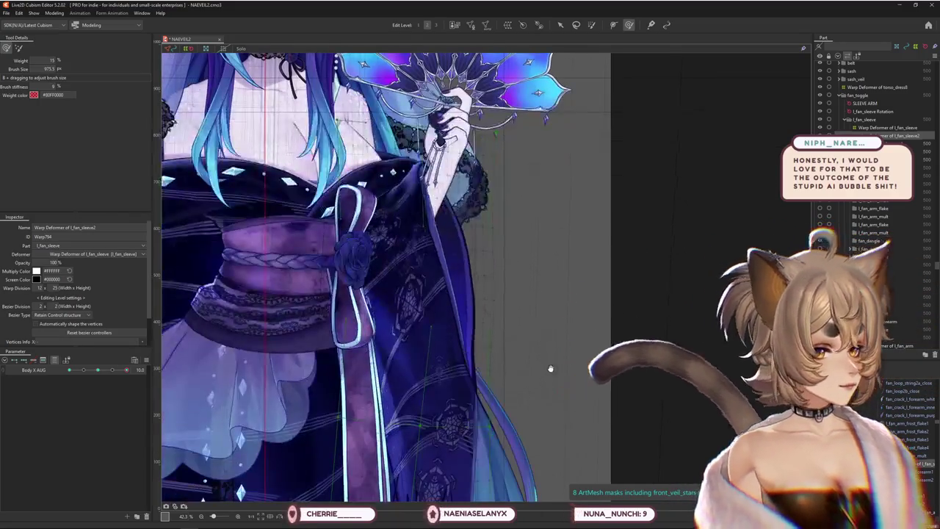
pyautogui.moveTo(550, 368); pyautogui.dragTo(559, 370)
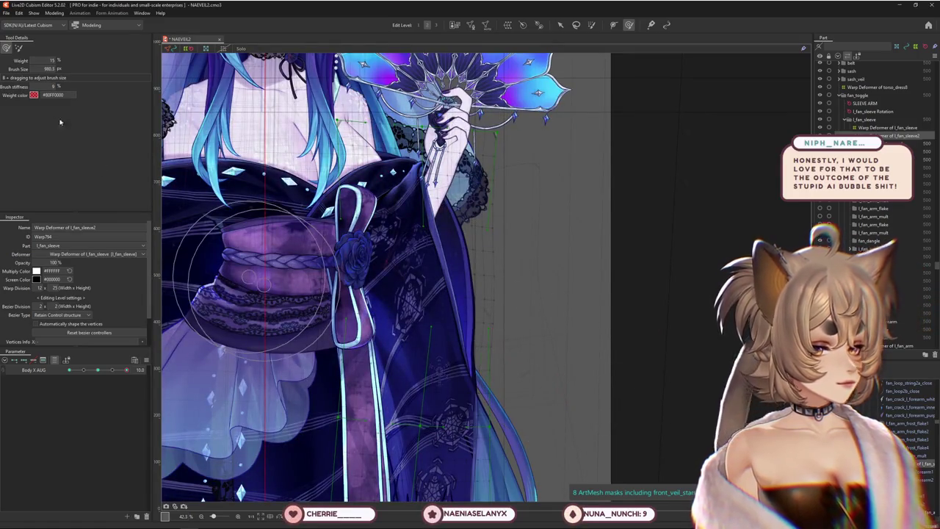
pyautogui.scroll(-3, 308, 308)
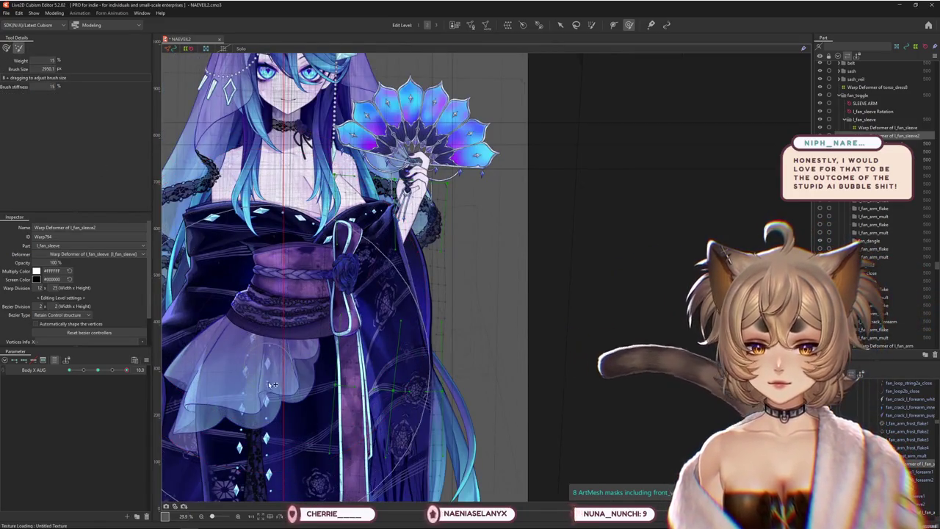
pyautogui.moveTo(596, 441); pyautogui.dragTo(597, 377, button='middle')
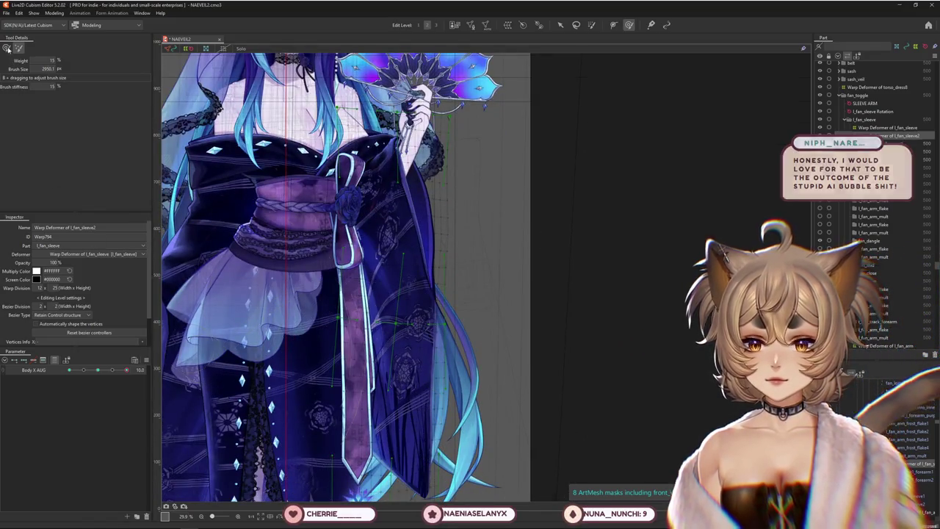
pyautogui.scroll(3, 344, 246)
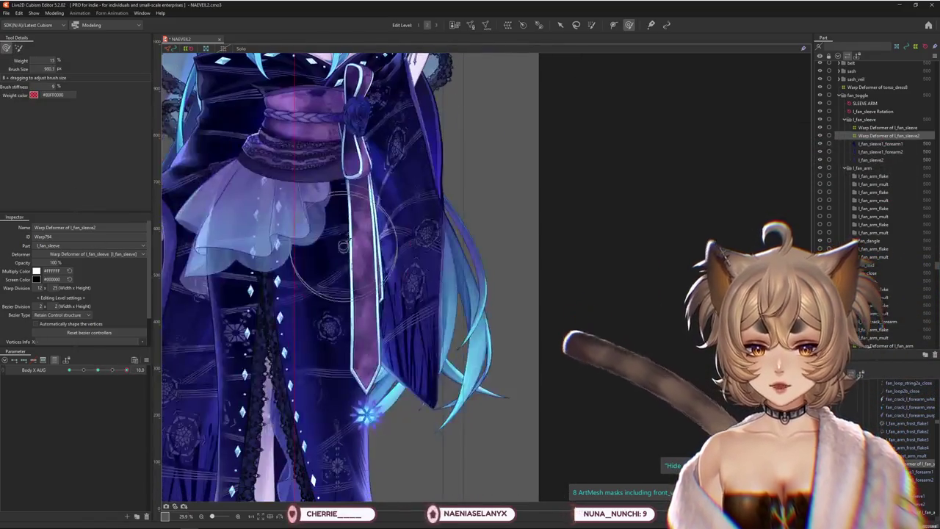
pyautogui.moveTo(343, 246); pyautogui.dragTo(328, 402)
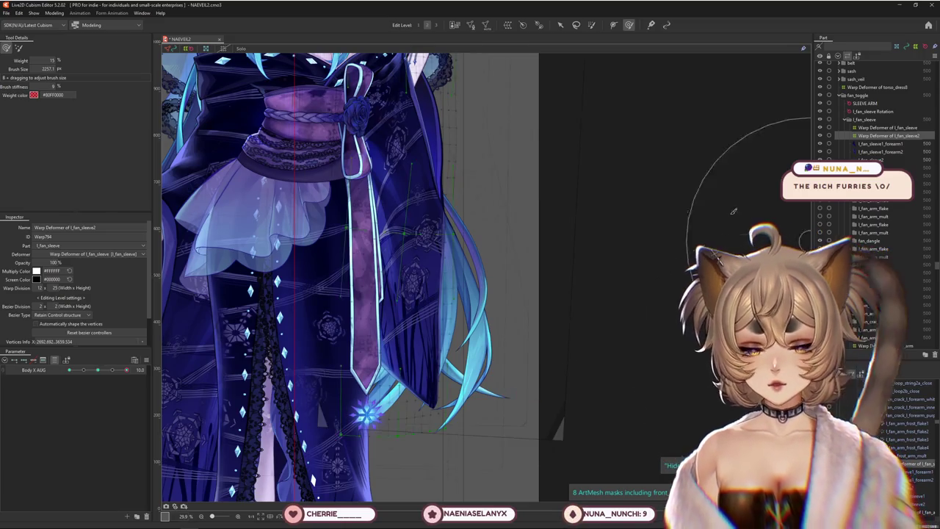
# Zoom in on the obi and refine the sleeve shape around the sash.
pyautogui.scroll(1, 458, 406)
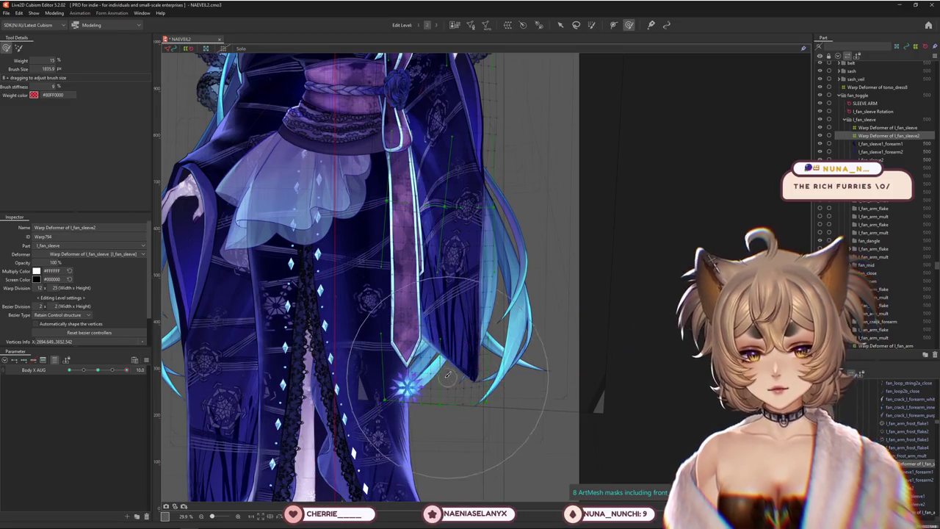
pyautogui.scroll(1, 523, 420)
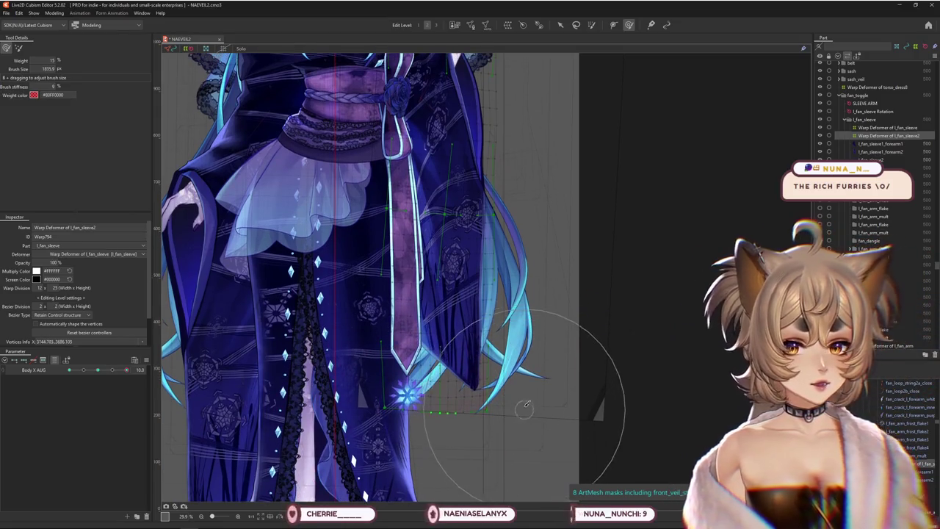
pyautogui.scroll(3, 523, 312)
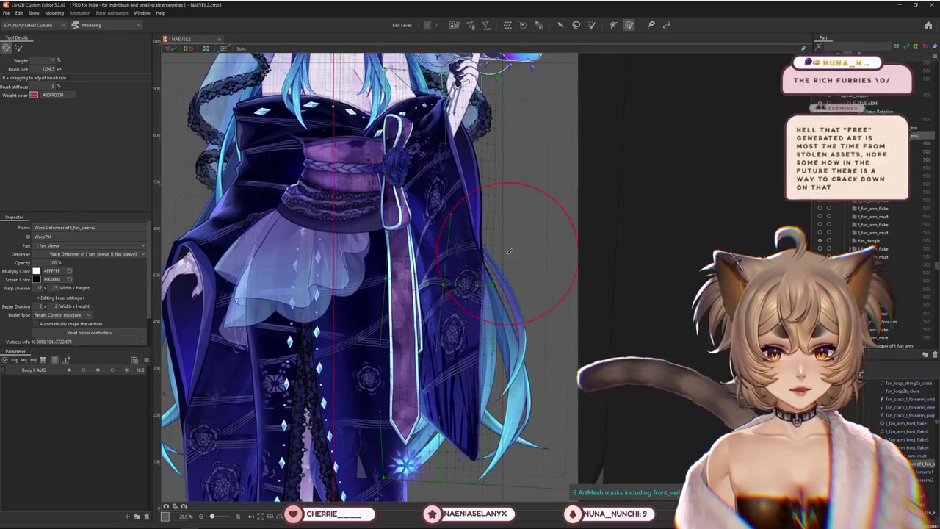
pyautogui.scroll(5, 517, 257)
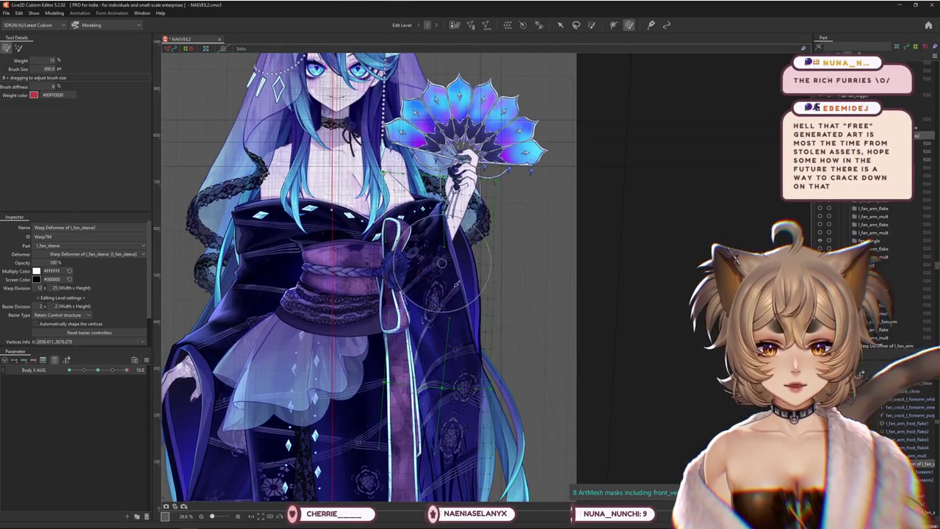
pyautogui.scroll(1, 515, 313)
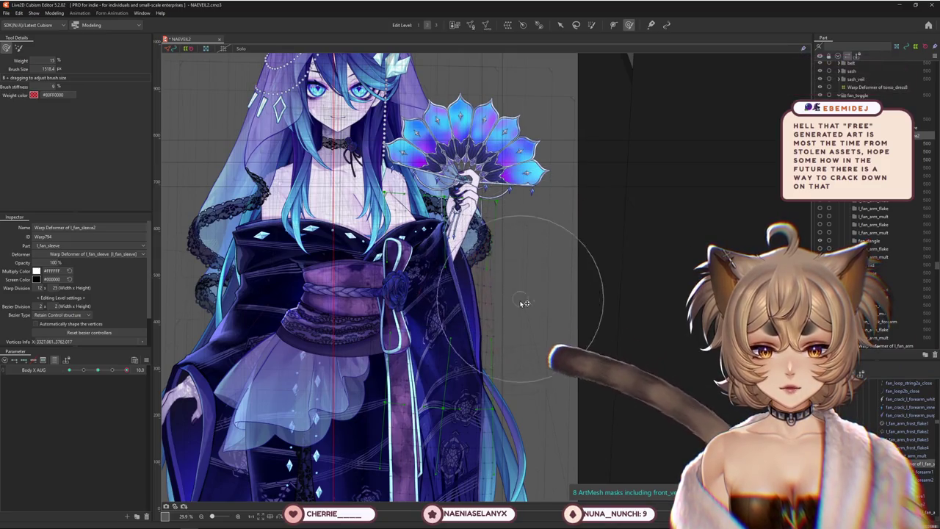
pyautogui.scroll(2, 566, 405)
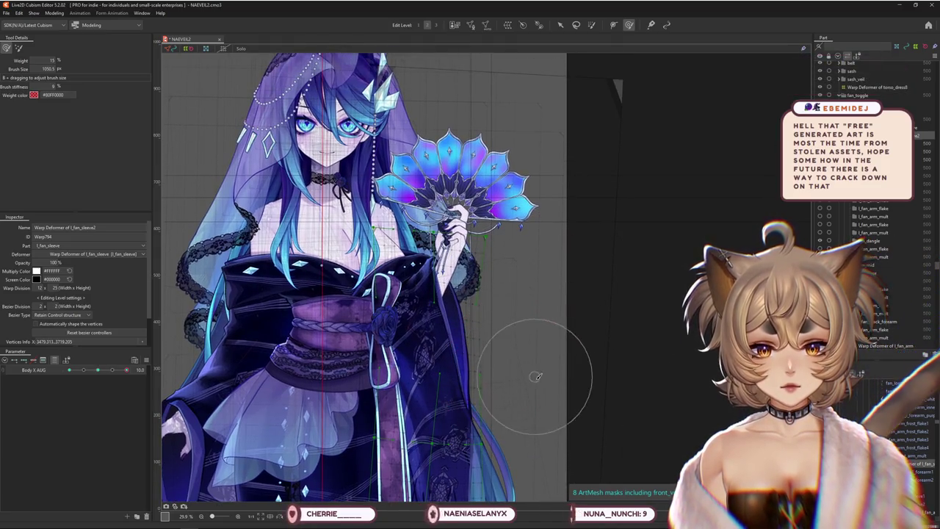
pyautogui.scroll(2, 567, 388)
pyautogui.press('b')
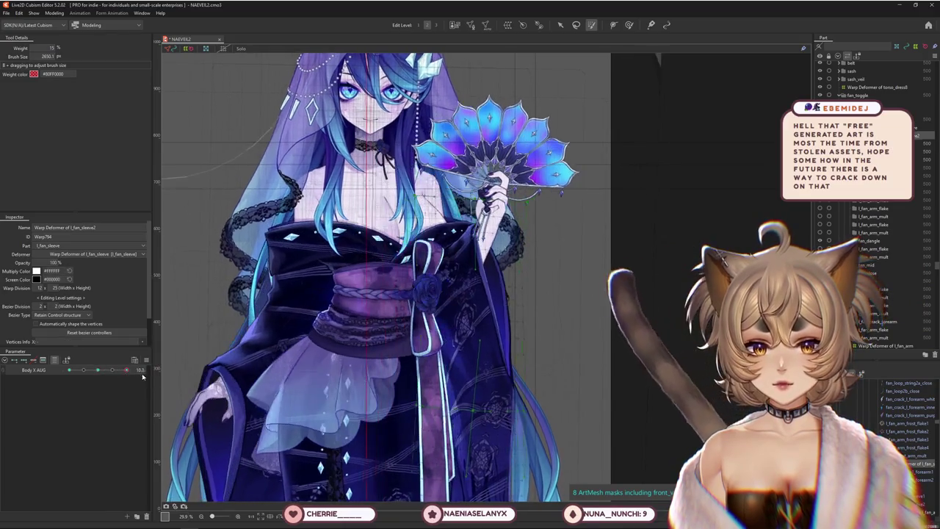
pyautogui.moveTo(537, 291); pyautogui.dragTo(599, 252, button='middle')
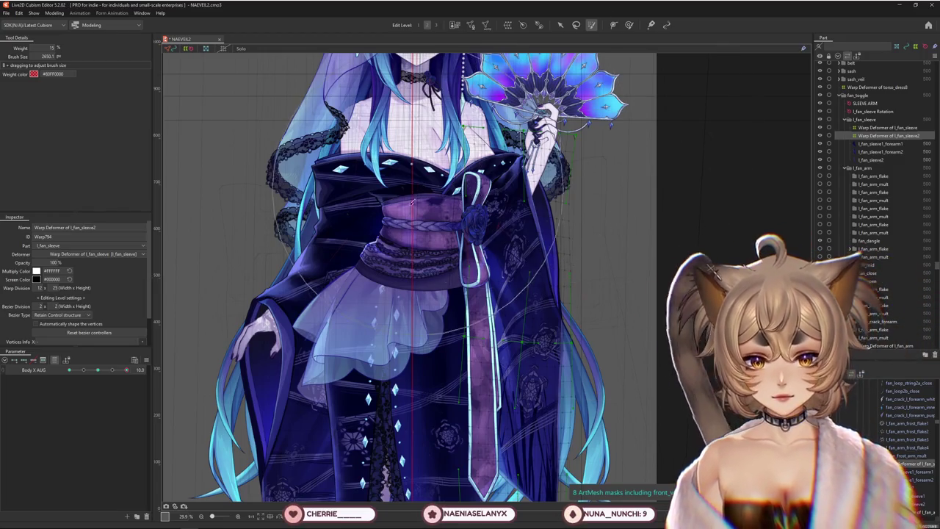
# Preview Body X AUG at 10, shrink the deform brush, and select the l_fan_sleeve1_forearm1 mesh.
pyautogui.scroll(-3, 412, 202)
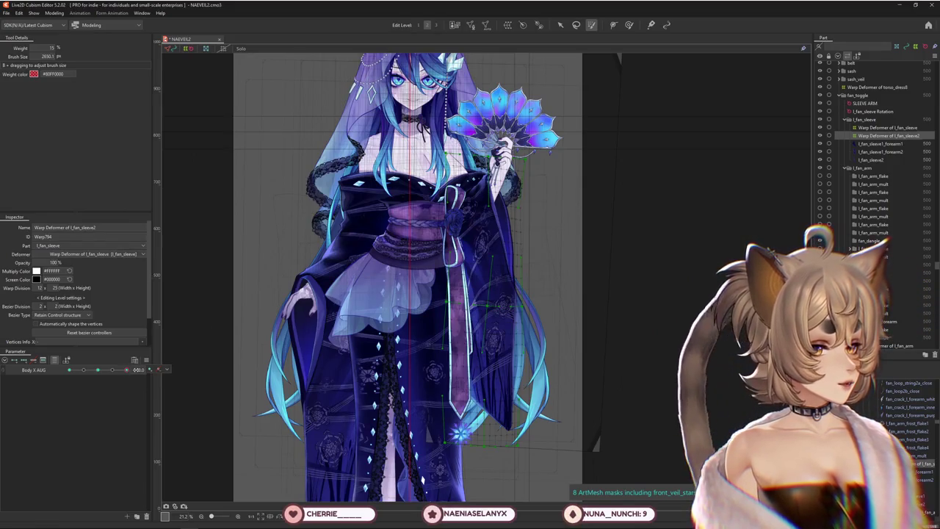
pyautogui.moveTo(136, 369); pyautogui.dragTo(133, 370)
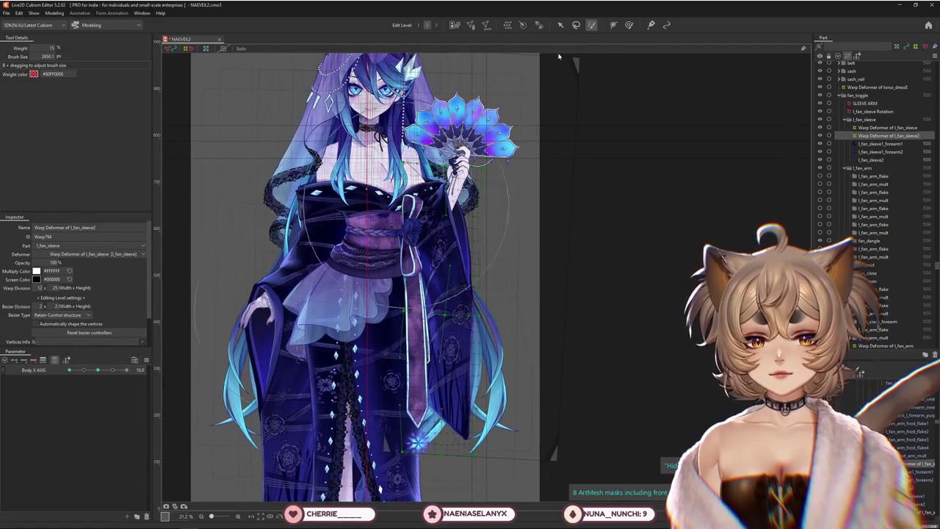
pyautogui.click(630, 25)
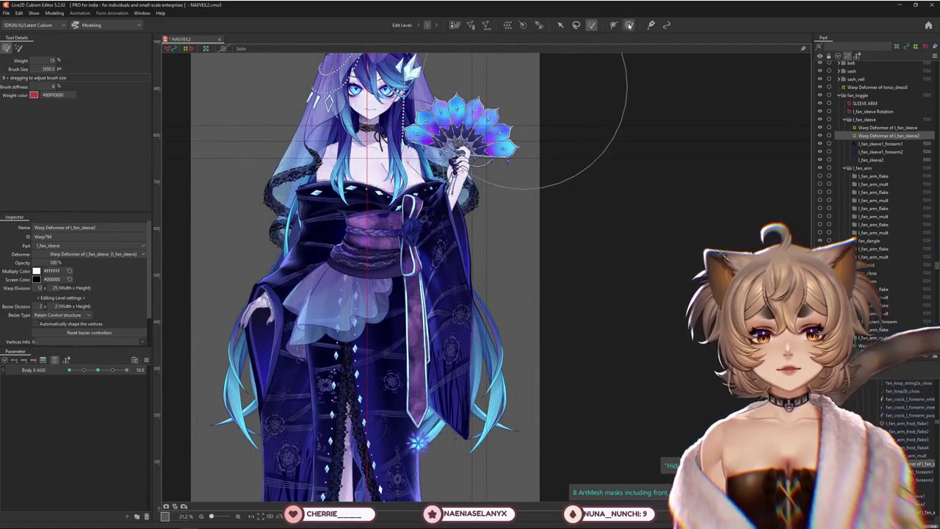
pyautogui.moveTo(536, 278); pyautogui.dragTo(518, 288, button='middle')
pyautogui.moveTo(126, 369)
pyautogui.mouseDown()
pyautogui.moveTo(81, 370)
pyautogui.moveTo(137, 371)
pyautogui.mouseUp()
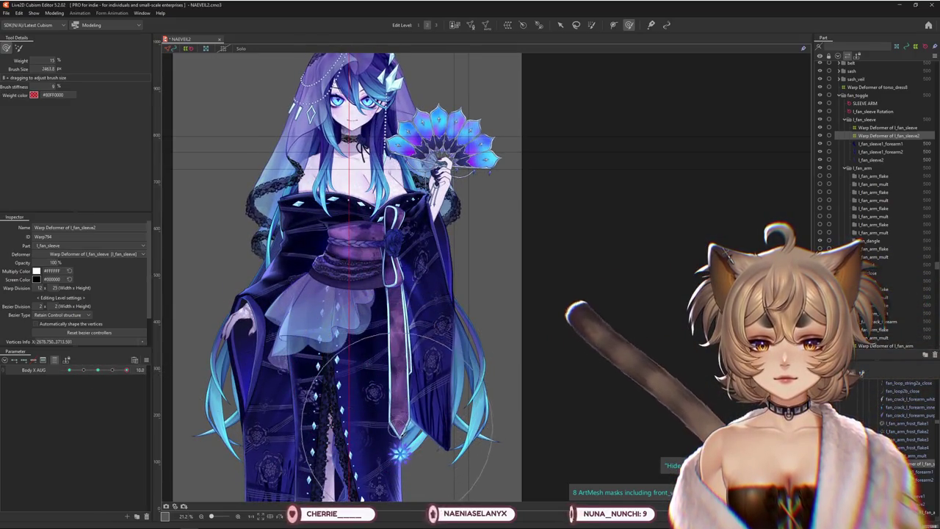
pyautogui.moveTo(127, 369)
pyautogui.mouseDown()
pyautogui.moveTo(99, 371)
pyautogui.moveTo(126, 369)
pyautogui.mouseUp()
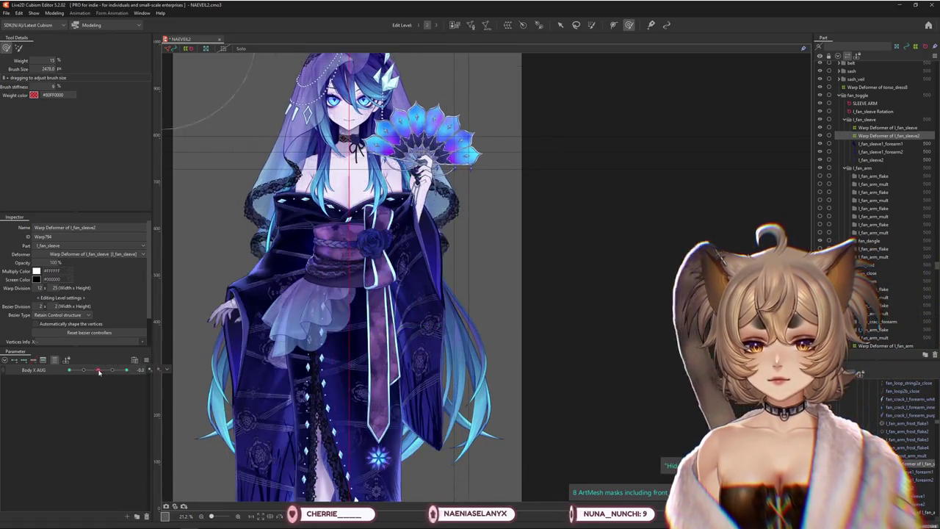
pyautogui.moveTo(470, 426); pyautogui.dragTo(483, 279)
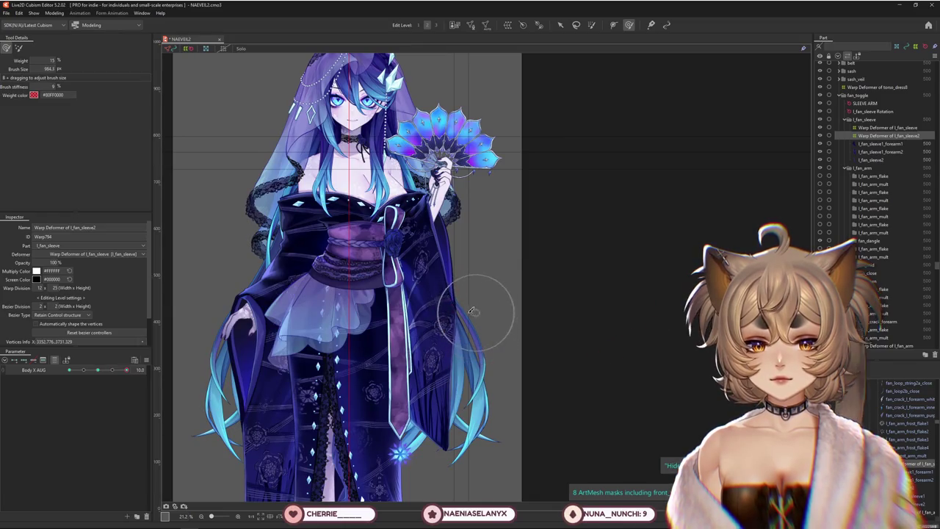
pyautogui.click(422, 242)
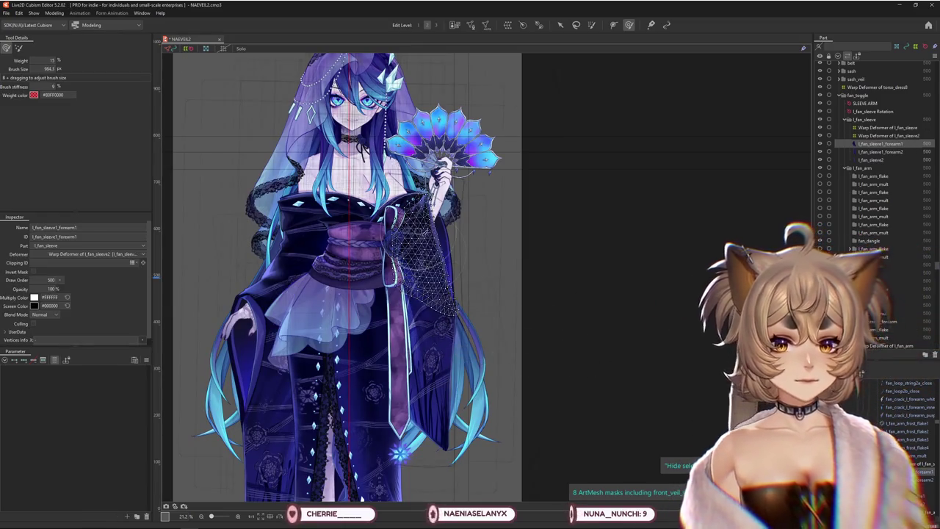
# Select l_back_fan_sleeve1 and l_back_fan_sleeve2 and wrap them in an 8 × 15 warp deformer.
pyautogui.scroll(5, 390, 257)
pyautogui.rightClick(482, 268)
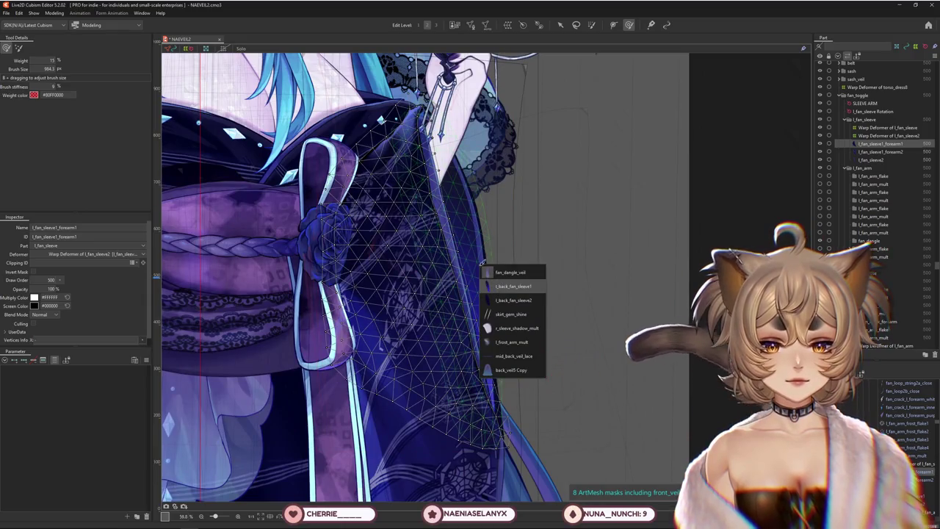
pyautogui.click(513, 286)
pyautogui.rightClick(491, 269)
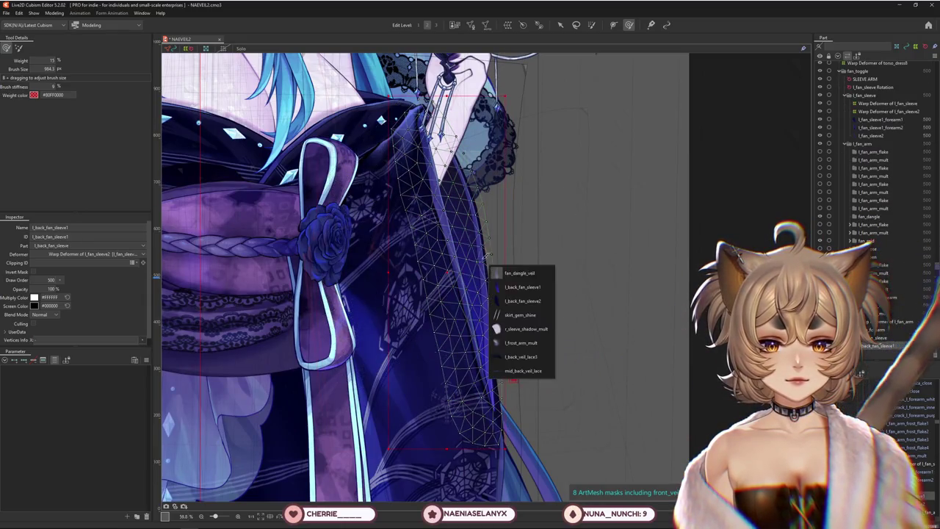
pyautogui.keyDown('ctrl'); pyautogui.click(522, 301); pyautogui.keyUp('ctrl')
pyautogui.click(508, 24)
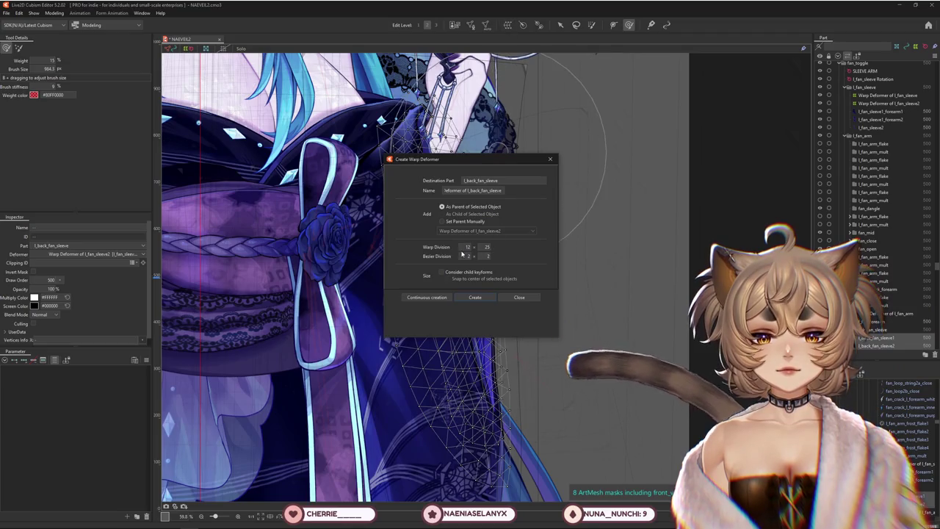
pyautogui.write('8')
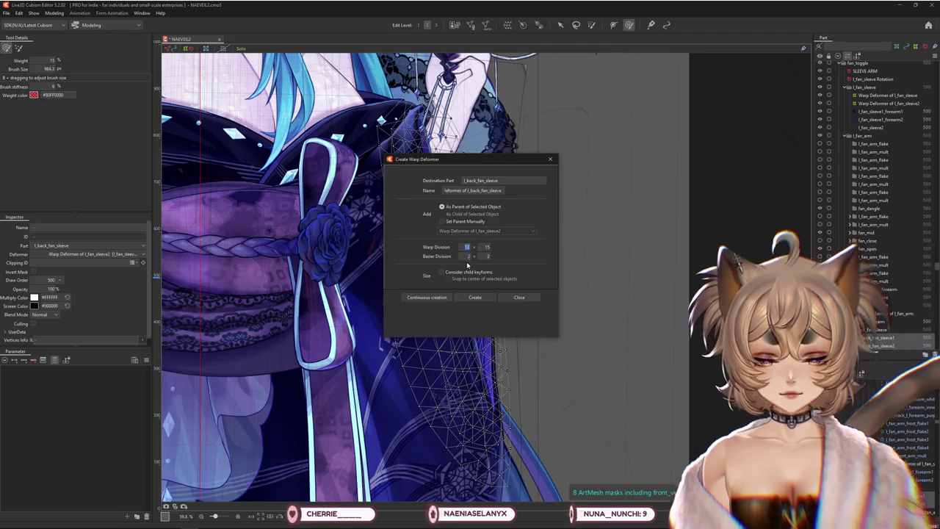
pyautogui.click(481, 298)
pyautogui.scroll(-3, 383, 276)
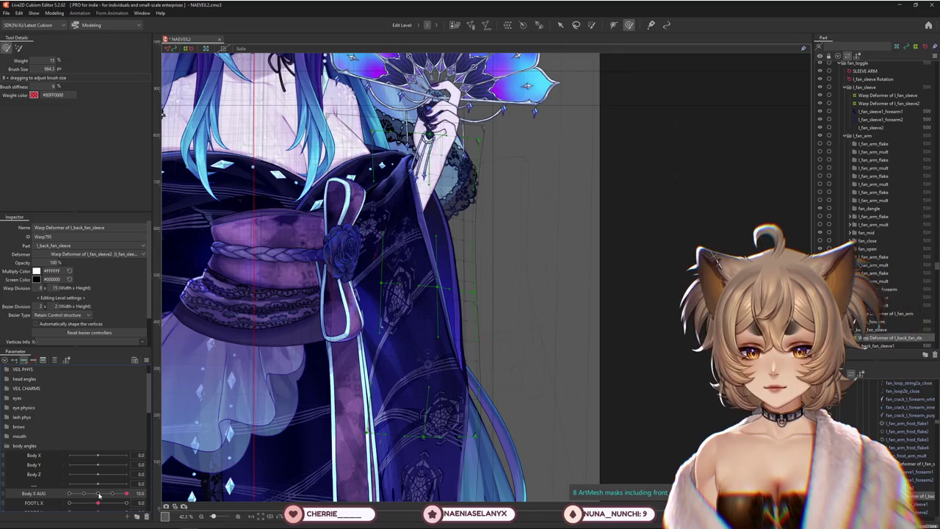
# Enlarge the brush and push the back-sleeve deformer up toward the raised arm.
pyautogui.moveTo(496, 268); pyautogui.dragTo(463, 266)
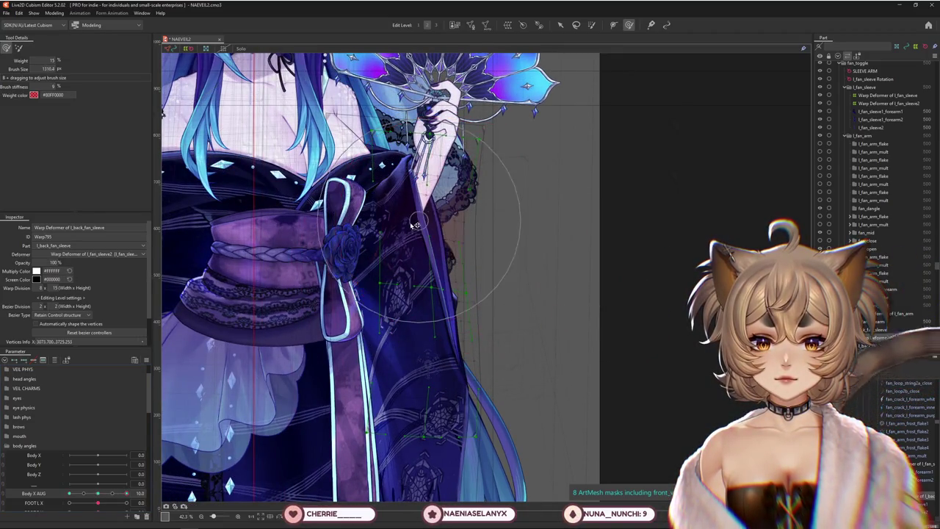
pyautogui.moveTo(472, 297); pyautogui.dragTo(462, 193)
pyautogui.moveTo(425, 154); pyautogui.dragTo(433, 146)
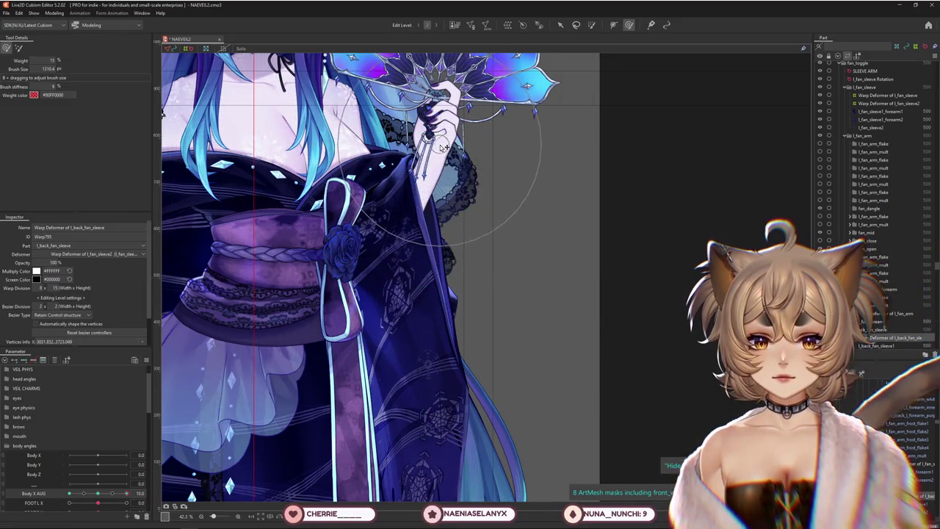
pyautogui.moveTo(100, 498); pyautogui.dragTo(98, 503)
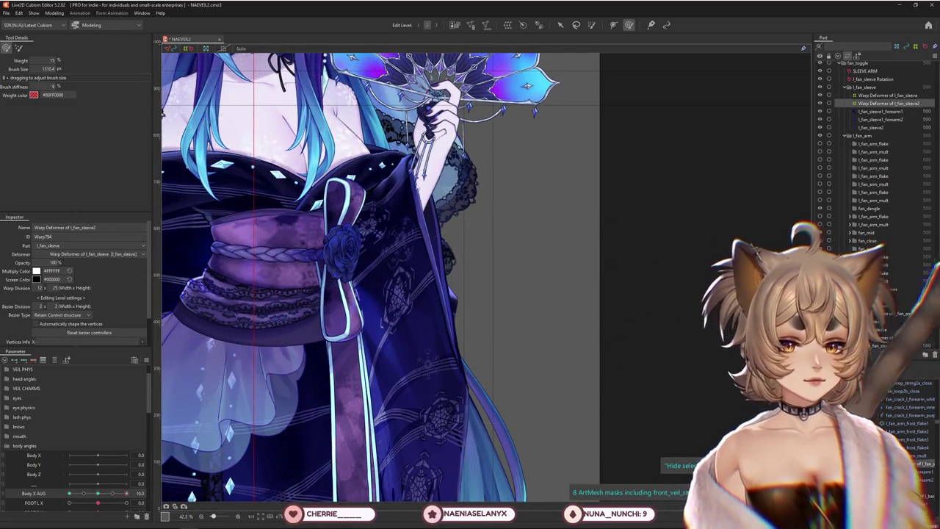
# Select the l_fan_sleeve2 warp deformer and sculpt it around the forearm and upper arm.
pyautogui.scroll(3, 371, 185)
pyautogui.click(371, 185)
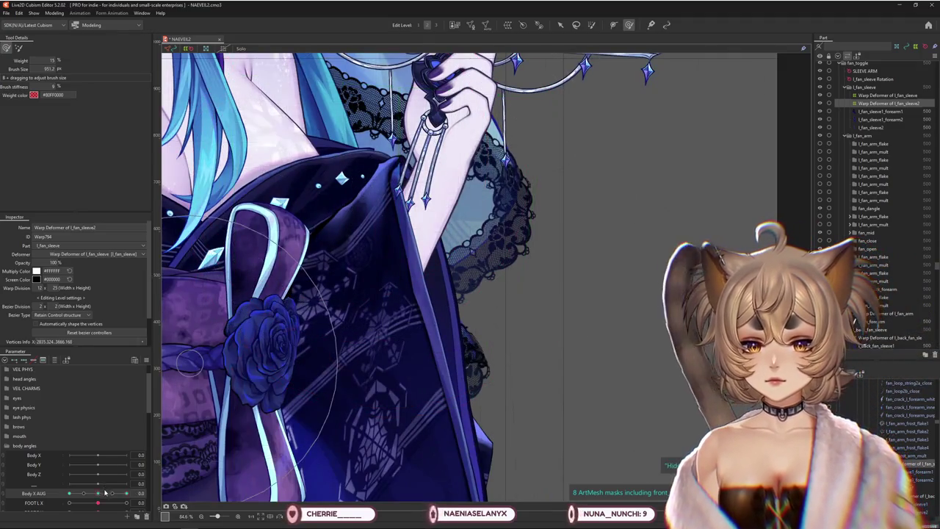
pyautogui.click(105, 493)
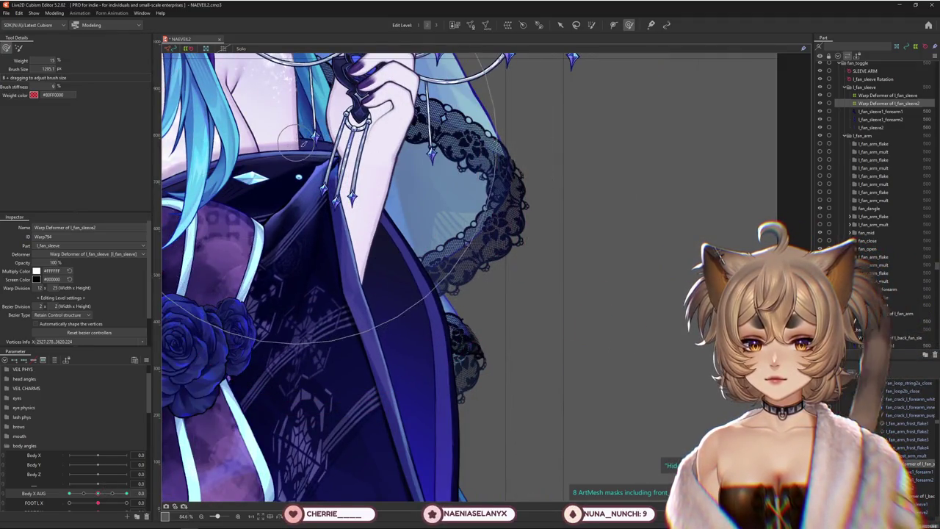
pyautogui.moveTo(303, 143); pyautogui.dragTo(353, 180, button='middle')
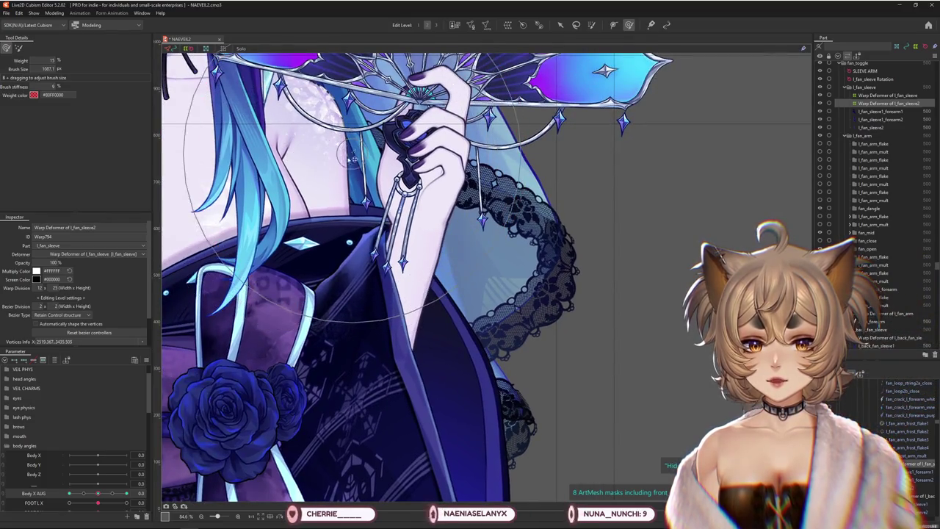
pyautogui.moveTo(348, 239); pyautogui.dragTo(292, 250)
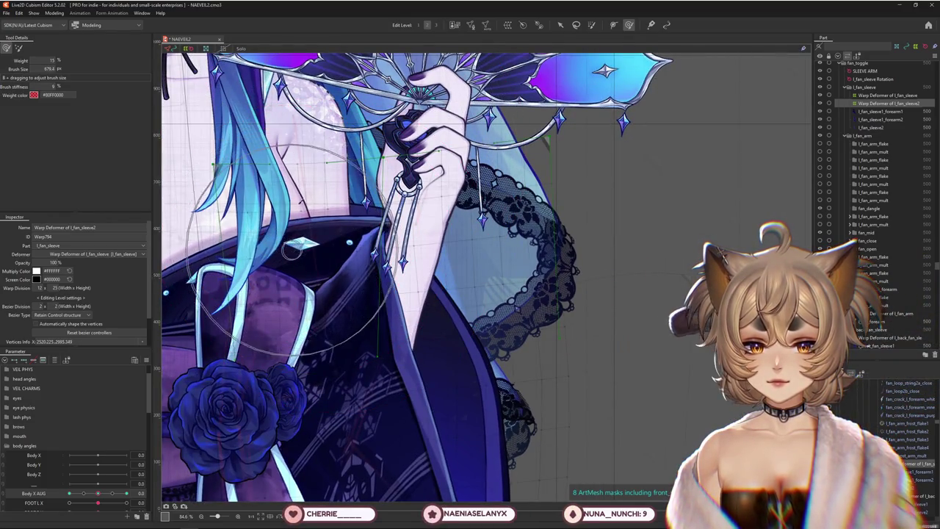
pyautogui.moveTo(363, 321); pyautogui.dragTo(250, 378, button='middle')
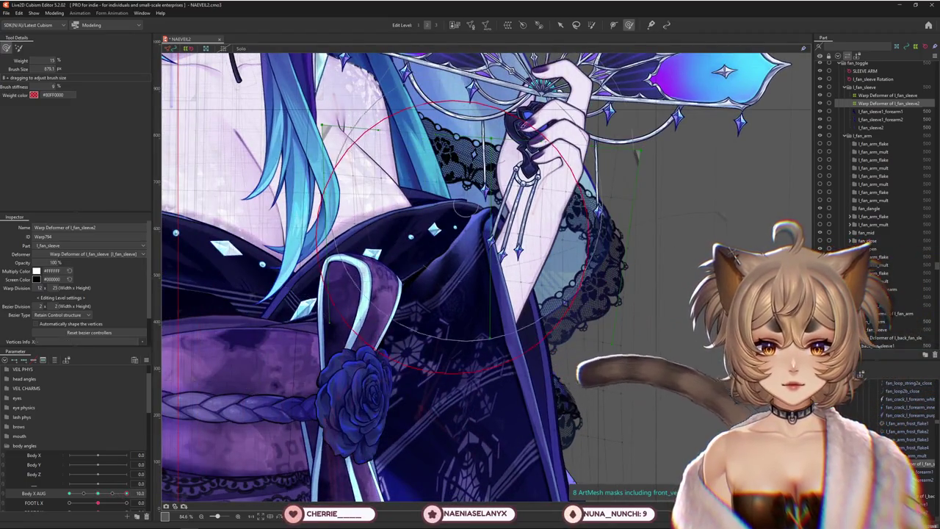
pyautogui.moveTo(250, 378); pyautogui.dragTo(496, 184)
pyautogui.moveTo(400, 247); pyautogui.dragTo(98, 503)
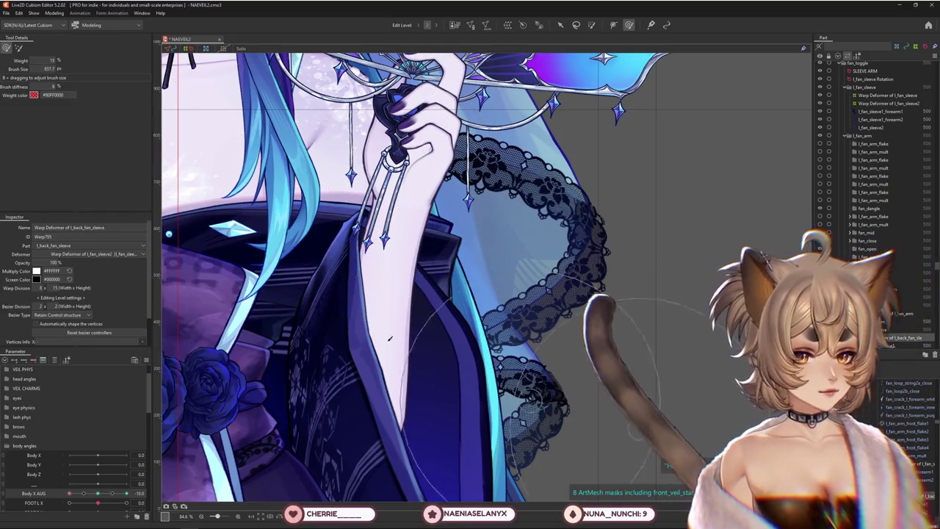
# Select the l_back_fan_sleeve warp deformer and reshape the back sleeve, shrinking the brush for detail.
pyautogui.click(417, 233)
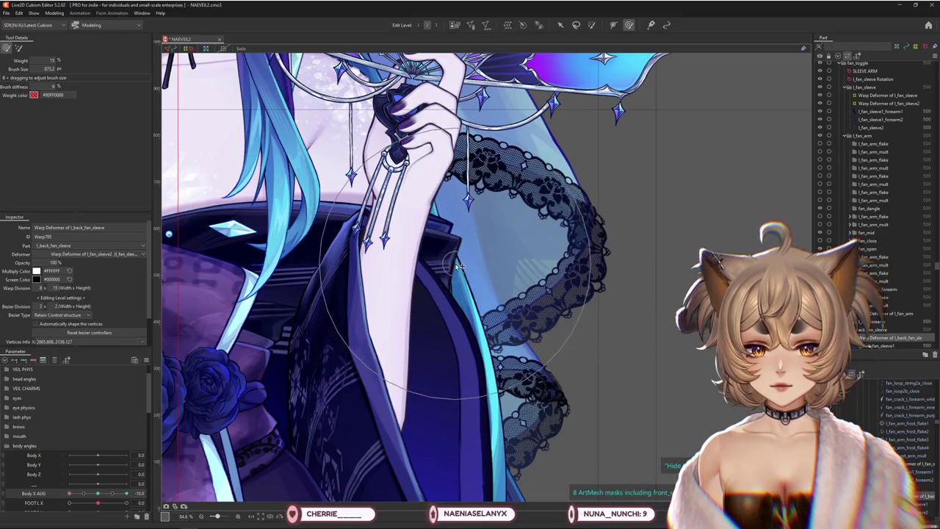
pyautogui.moveTo(436, 240); pyautogui.dragTo(428, 227, button='middle')
pyautogui.scroll(-3, 456, 312)
pyautogui.moveTo(475, 324); pyautogui.dragTo(463, 283)
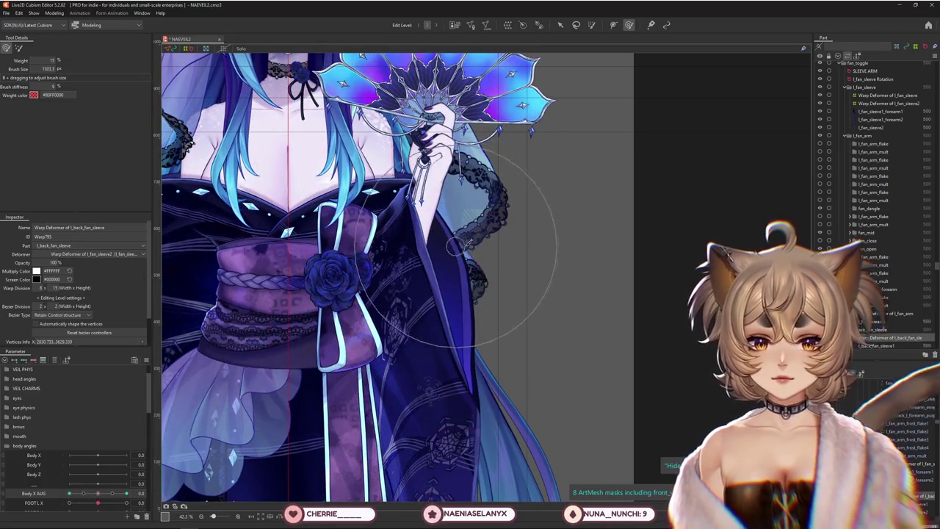
pyautogui.scroll(2, 427, 221)
pyautogui.scroll(2, 426, 175)
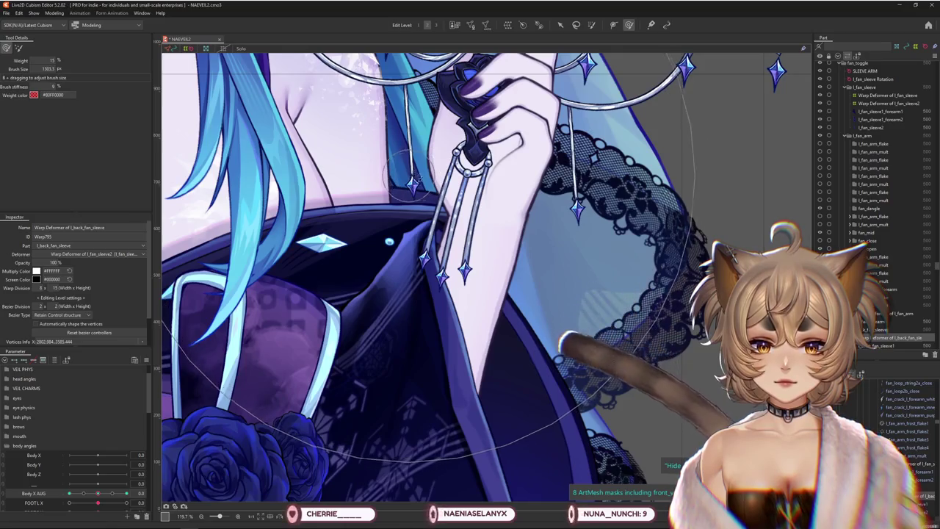
pyautogui.scroll(-1, 190, 457)
pyautogui.scroll(-2, 189, 457)
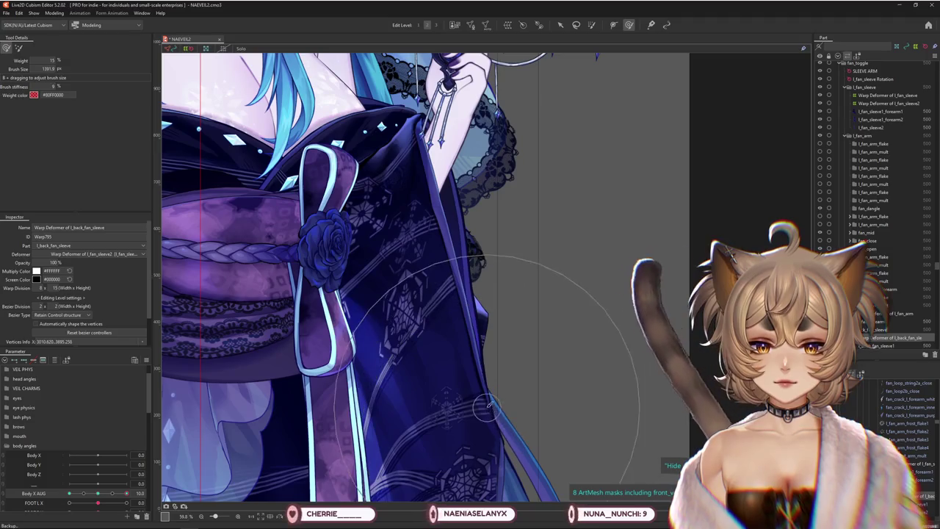
pyautogui.scroll(5, 410, 168)
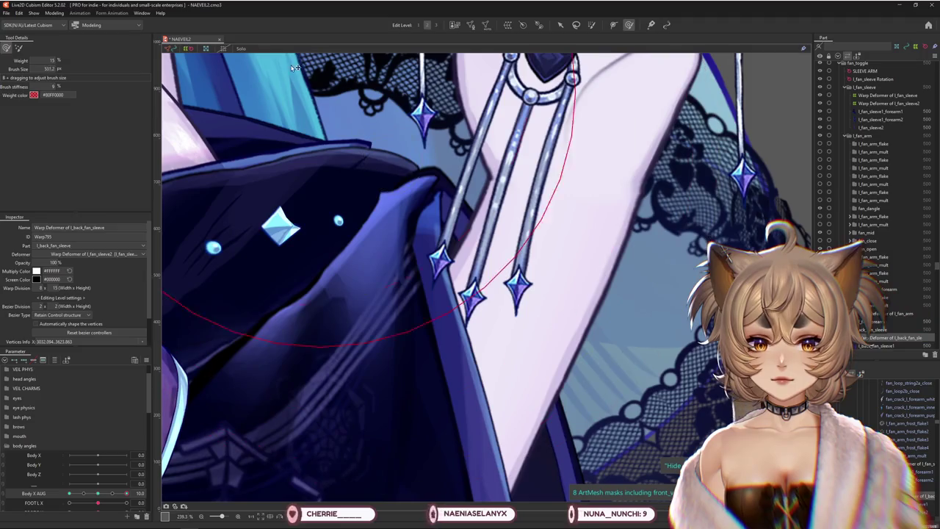
pyautogui.moveTo(316, 157); pyautogui.dragTo(395, 145)
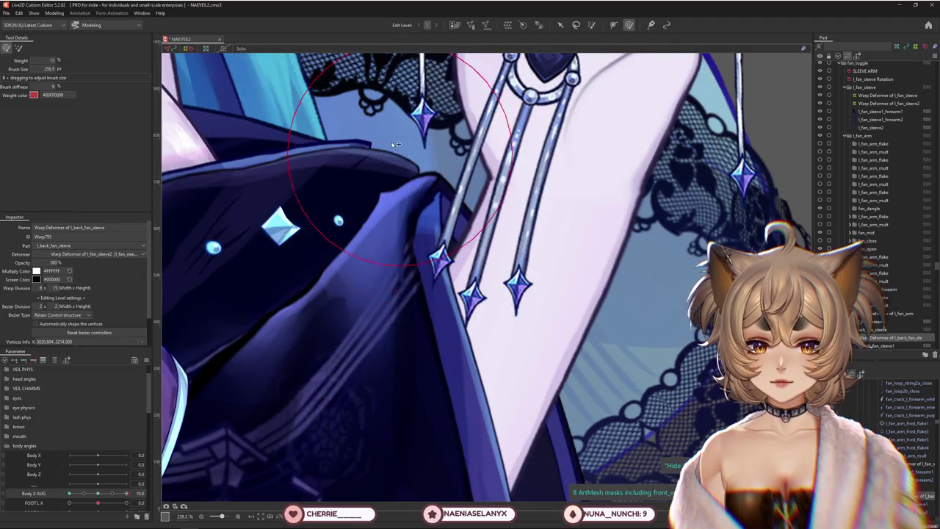
pyautogui.scroll(-3, 429, 154)
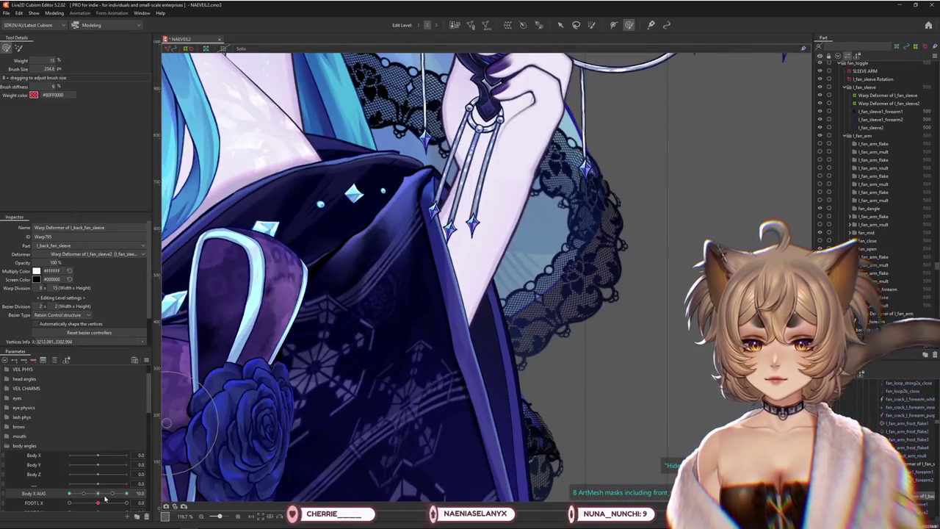
# Toggle Body X AUG between -10 and 10, then resize the brush to cover the sleeve.
pyautogui.click(105, 498)
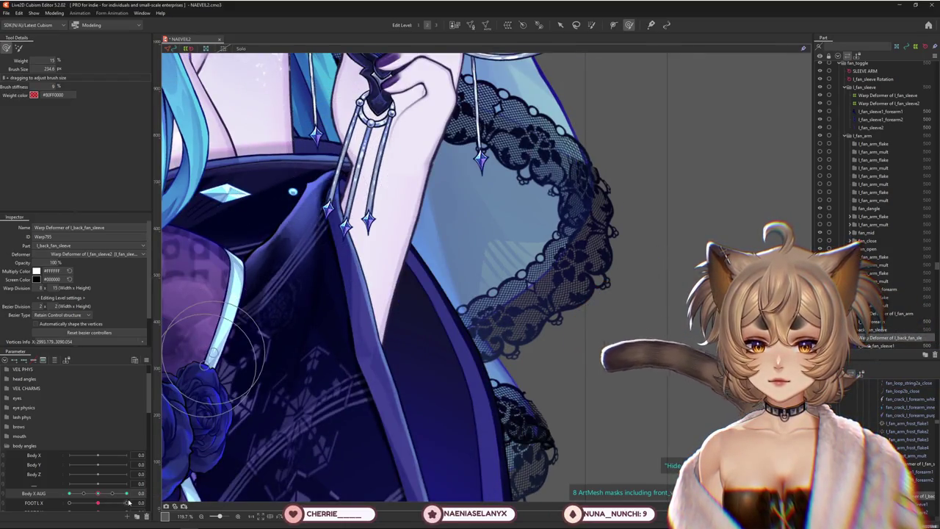
pyautogui.click(91, 501)
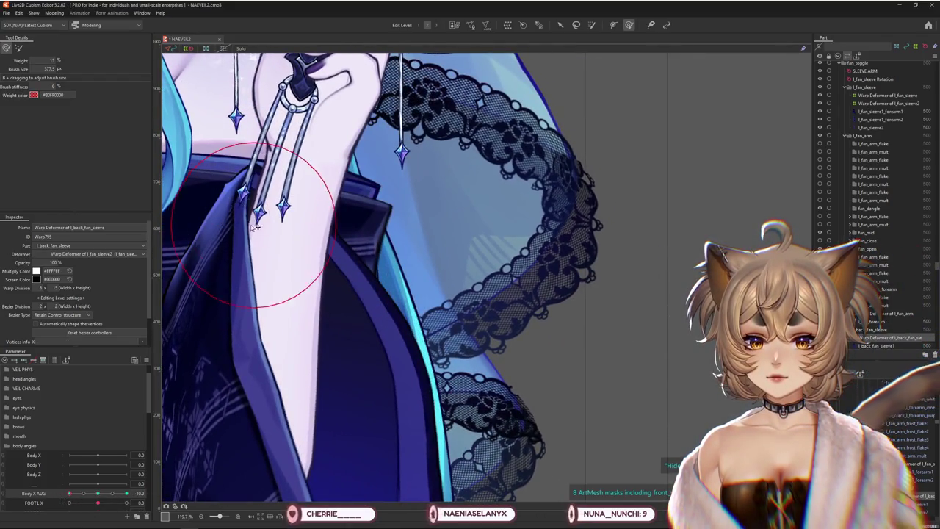
pyautogui.scroll(-3, 226, 172)
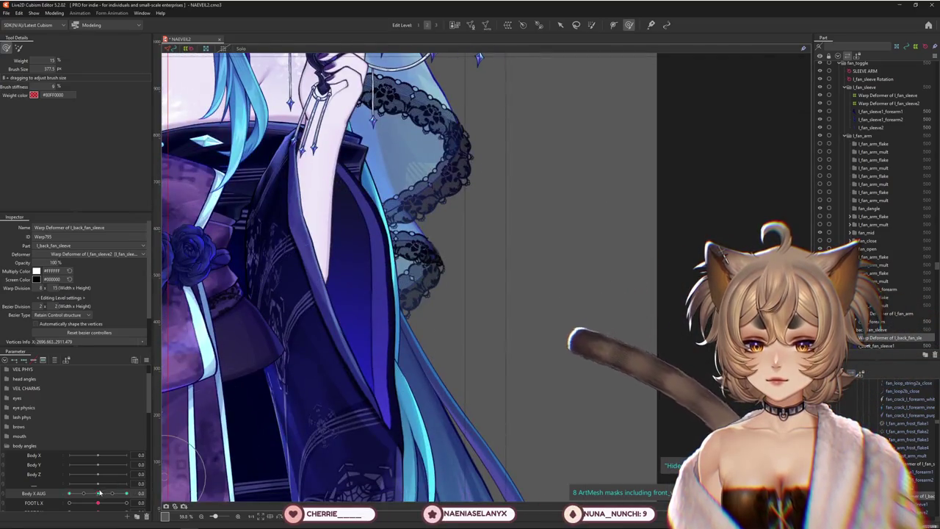
pyautogui.click(120, 493)
pyautogui.moveTo(120, 496); pyautogui.dragTo(128, 494)
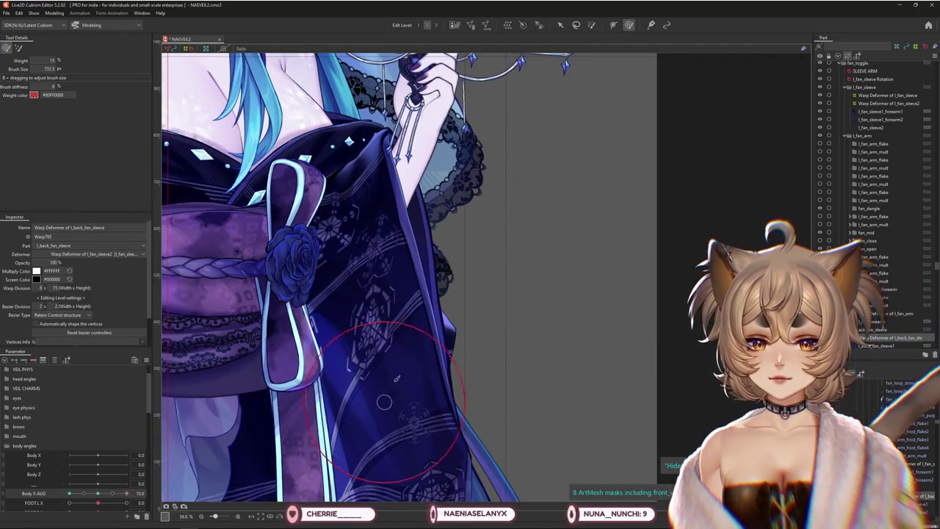
pyautogui.moveTo(461, 282); pyautogui.dragTo(446, 304)
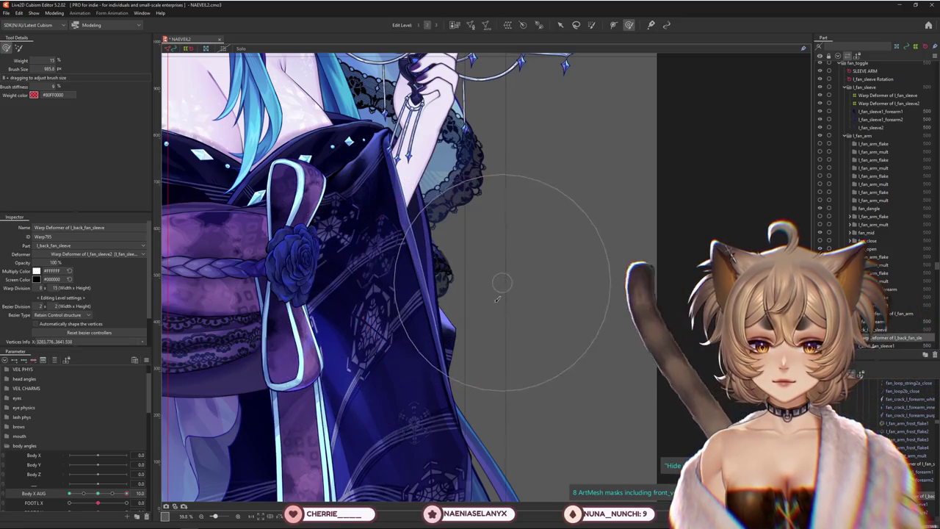
pyautogui.scroll(-3, 477, 324)
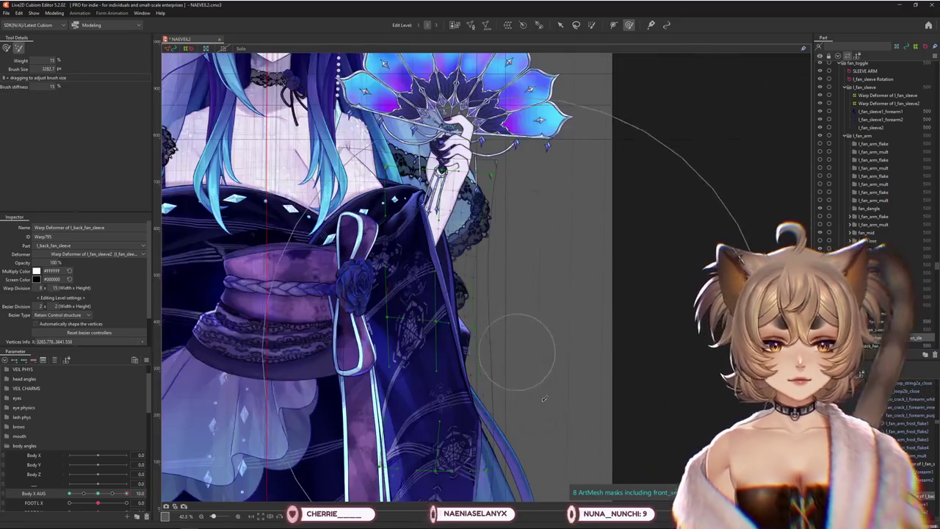
pyautogui.moveTo(495, 331); pyautogui.dragTo(474, 290)
pyautogui.scroll(2, 455, 280)
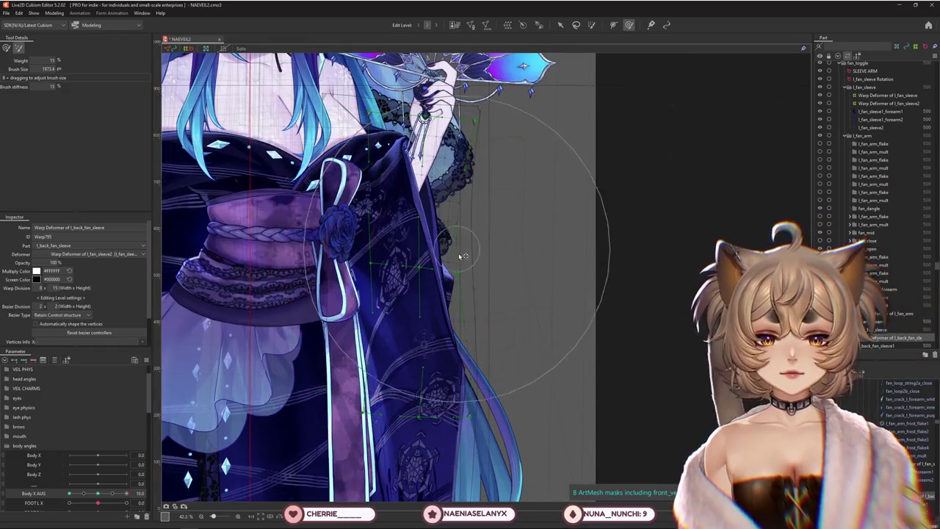
pyautogui.moveTo(463, 256); pyautogui.dragTo(436, 270)
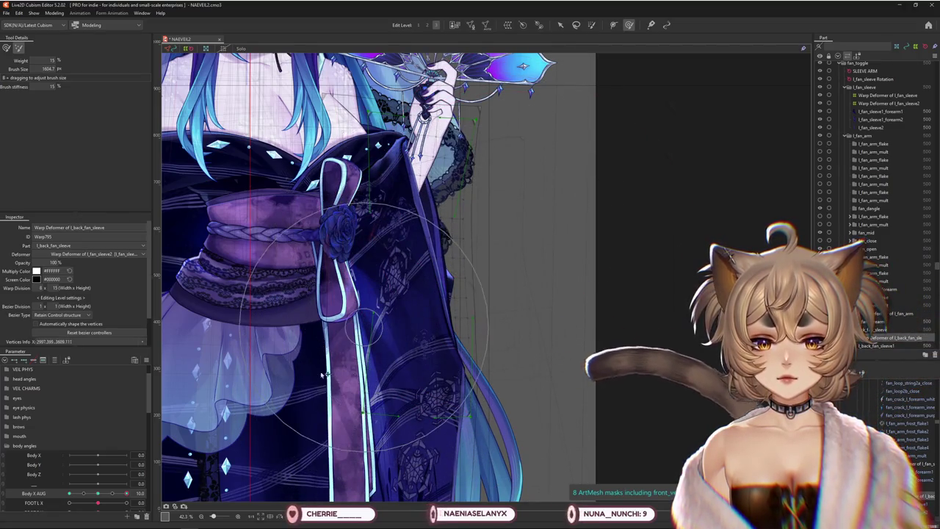
# Undo two strokes, re-sculpt the back sleeve's lower and upper parts, then select l_fan_sleeve2's deformer.
pyautogui.click(5, 48)
pyautogui.hotkey('ctrl', 'z')
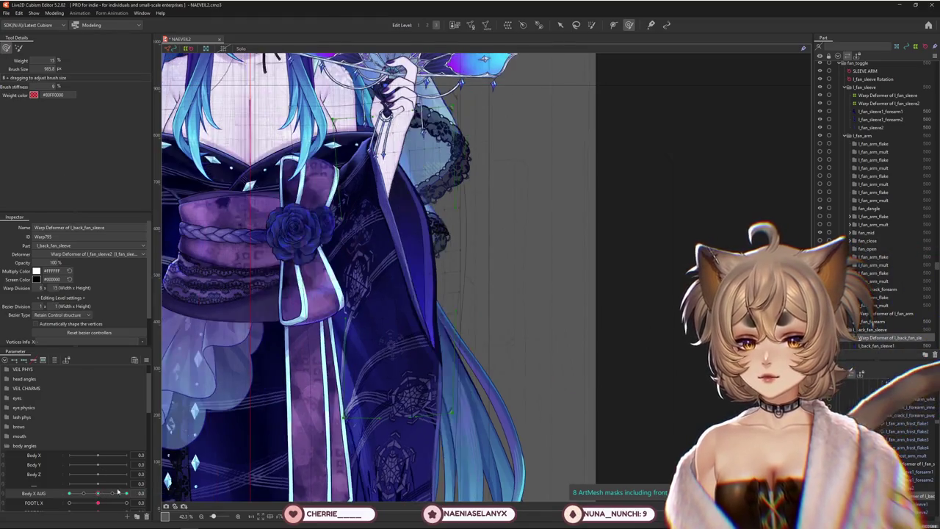
pyautogui.hotkey('ctrl', 'z')
pyautogui.moveTo(377, 248); pyautogui.dragTo(401, 347)
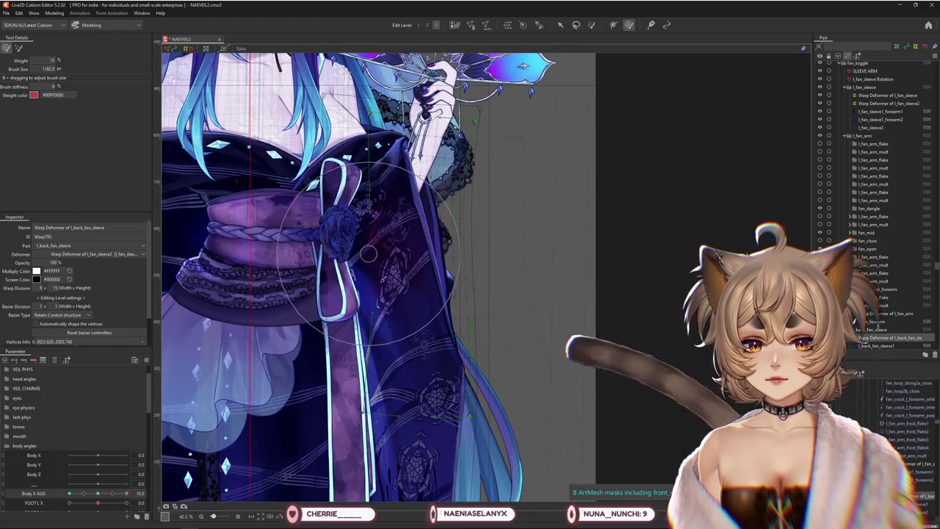
pyautogui.moveTo(434, 283); pyautogui.dragTo(454, 183)
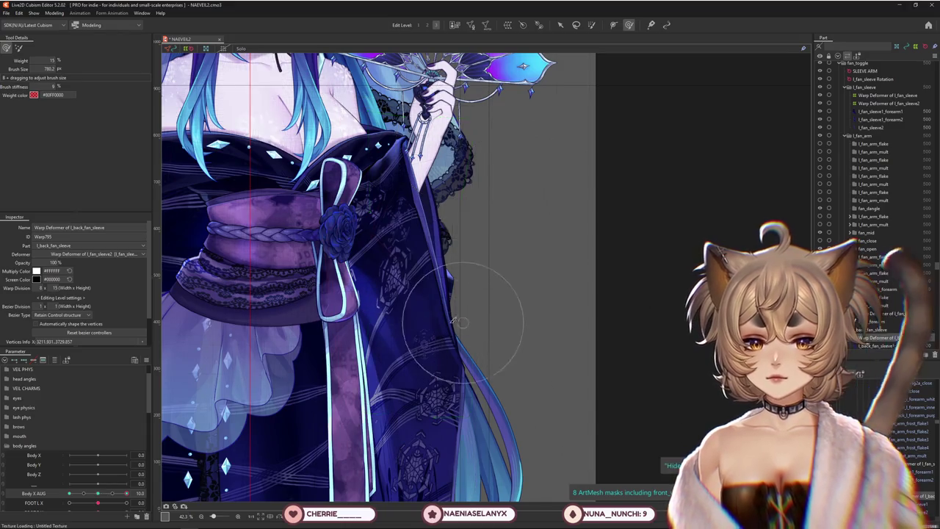
pyautogui.scroll(-5, 444, 308)
pyautogui.moveTo(134, 496)
pyautogui.mouseDown()
pyautogui.moveTo(48, 497)
pyautogui.moveTo(138, 494)
pyautogui.mouseUp()
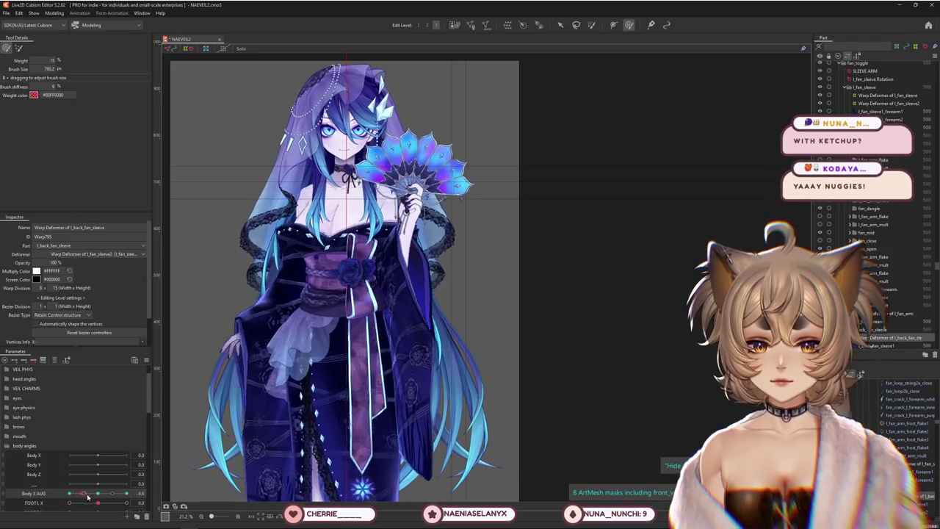
pyautogui.click(887, 102)
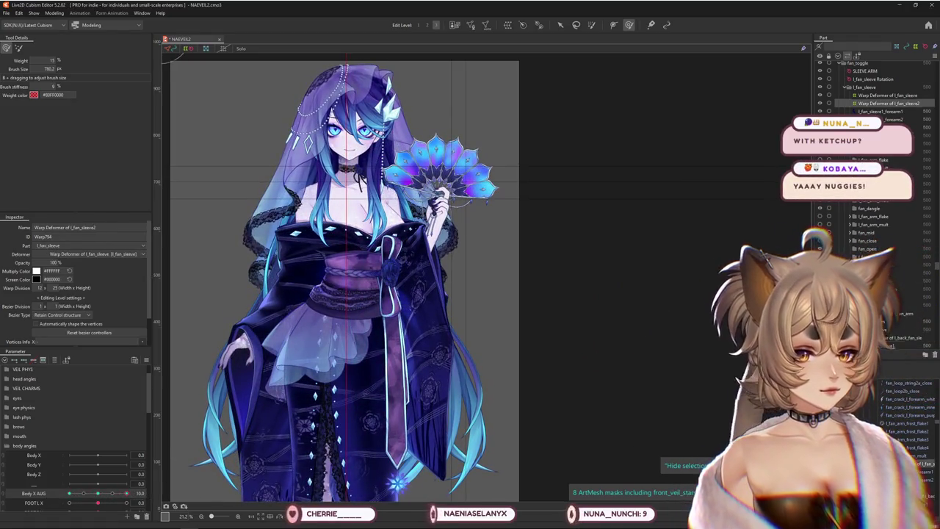
# Preview the sleeve by pushing Body Lean AUG and sliding Body X AUG, then reset Body X AUG to 0.
pyautogui.scroll(-3, 95, 484)
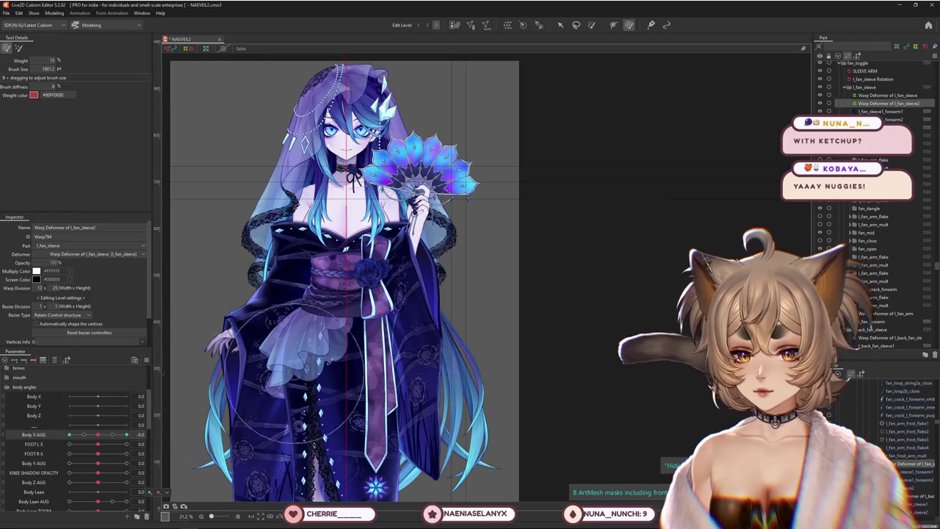
pyautogui.scroll(-2, 183, 440)
pyautogui.moveTo(108, 472)
pyautogui.mouseDown()
pyautogui.moveTo(125, 469)
pyautogui.moveTo(98, 467)
pyautogui.mouseUp()
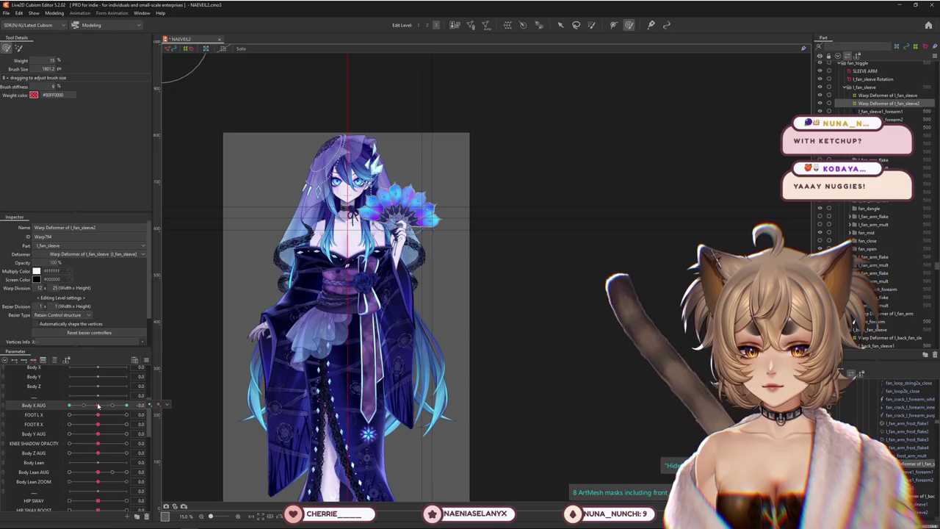
pyautogui.scroll(2, 397, 250)
pyautogui.scroll(2, 389, 257)
pyautogui.scroll(2, 374, 272)
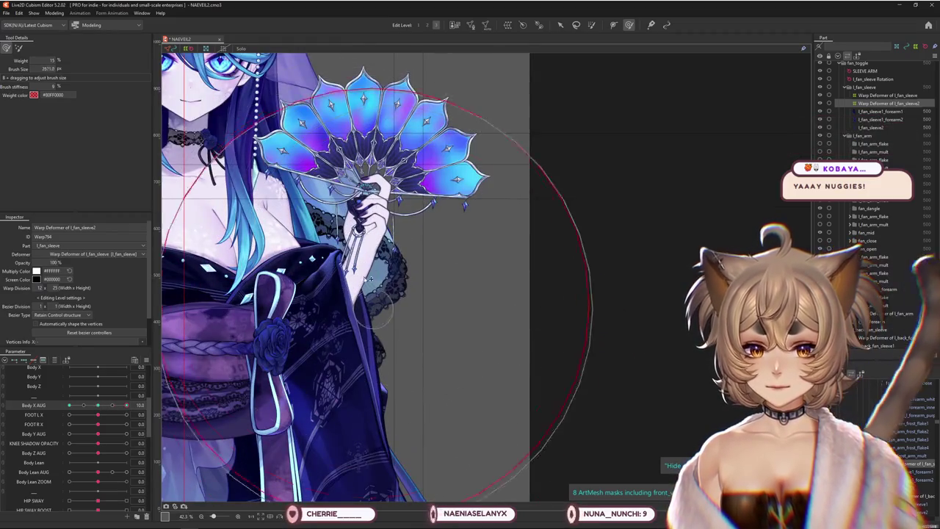
pyautogui.moveTo(369, 279)
pyautogui.mouseDown(button='middle')
pyautogui.moveTo(428, 206)
pyautogui.moveTo(440, 294)
pyautogui.mouseUp(button='middle')
pyautogui.scroll(-2, 454, 282)
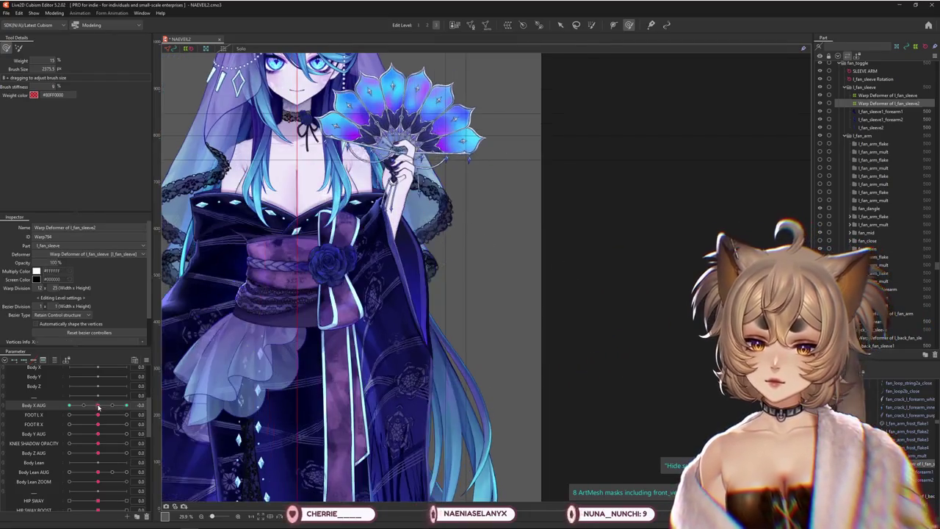
pyautogui.moveTo(99, 406); pyautogui.dragTo(70, 406)
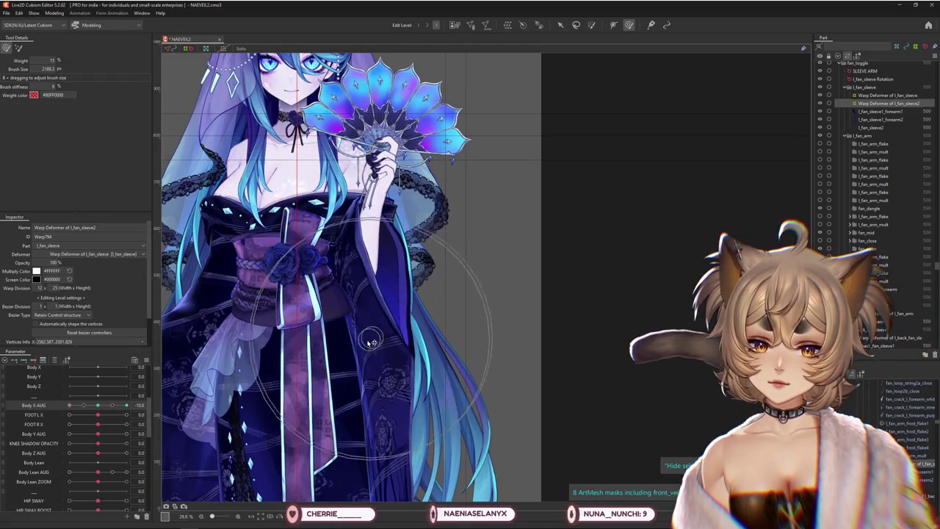
pyautogui.scroll(-2, 327, 390)
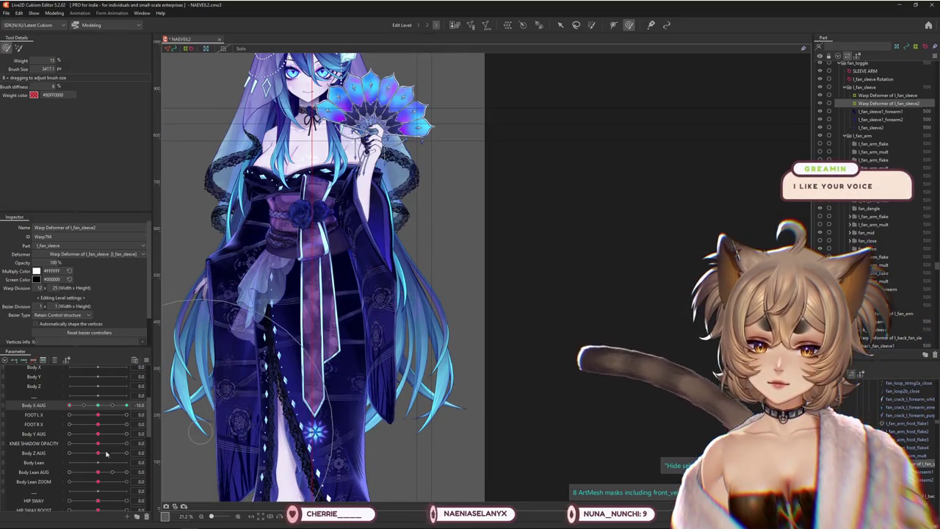
pyautogui.click(99, 406)
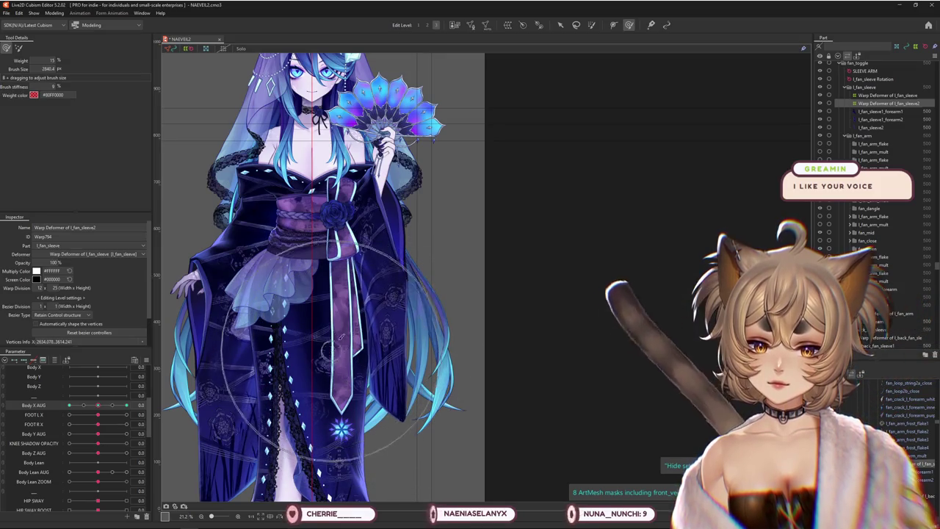
pyautogui.scroll(2, 393, 345)
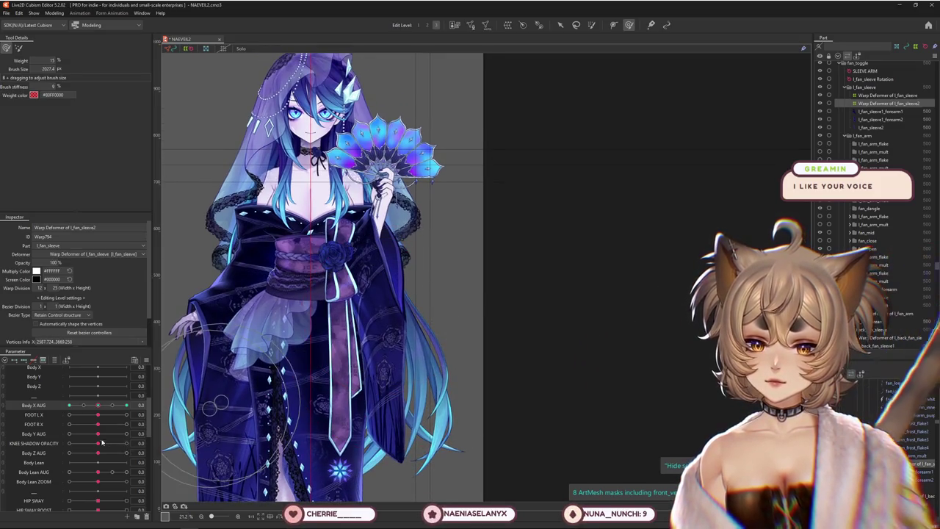
# With a smaller brush, swing Body X AUG between 10, 0 and -10 to compare sleeve poses.
pyautogui.moveTo(97, 405); pyautogui.dragTo(155, 404)
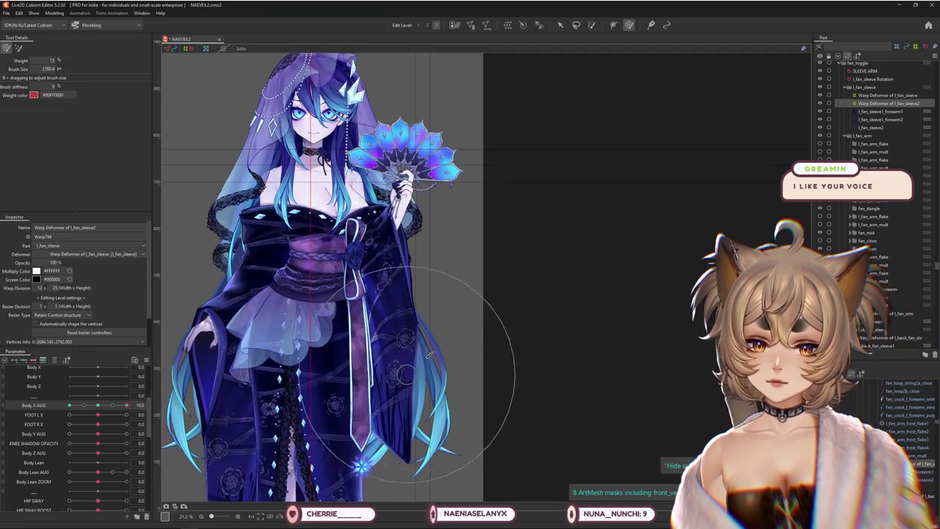
pyautogui.moveTo(405, 374); pyautogui.dragTo(398, 248)
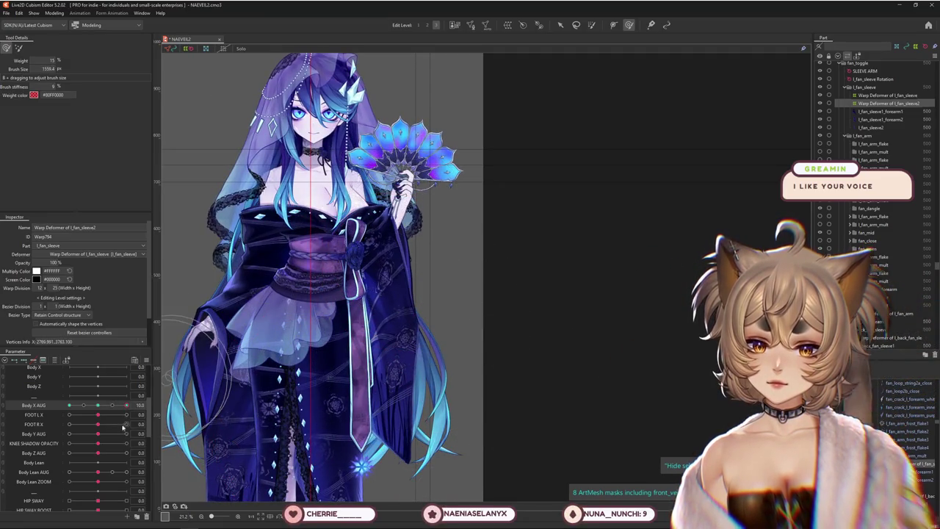
pyautogui.moveTo(126, 404); pyautogui.dragTo(43, 408)
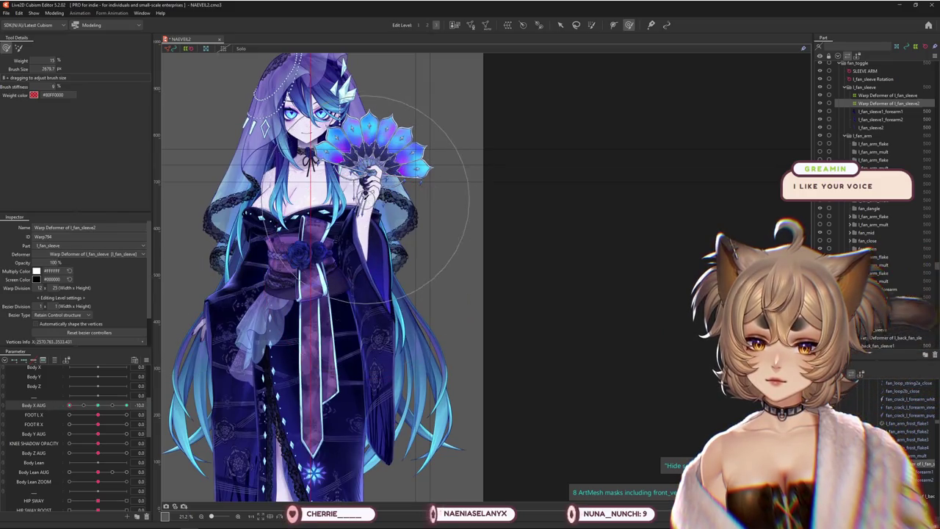
pyautogui.click(97, 404)
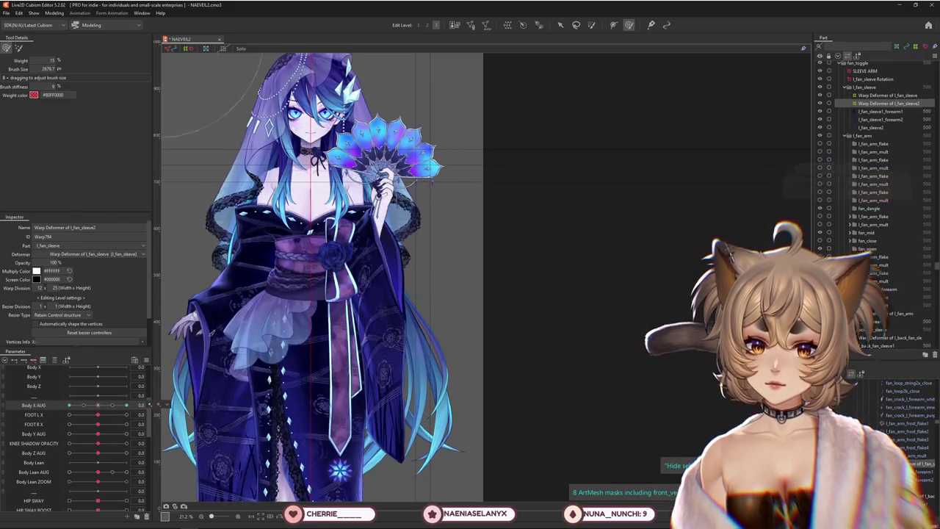
pyautogui.moveTo(94, 409); pyautogui.dragTo(126, 406)
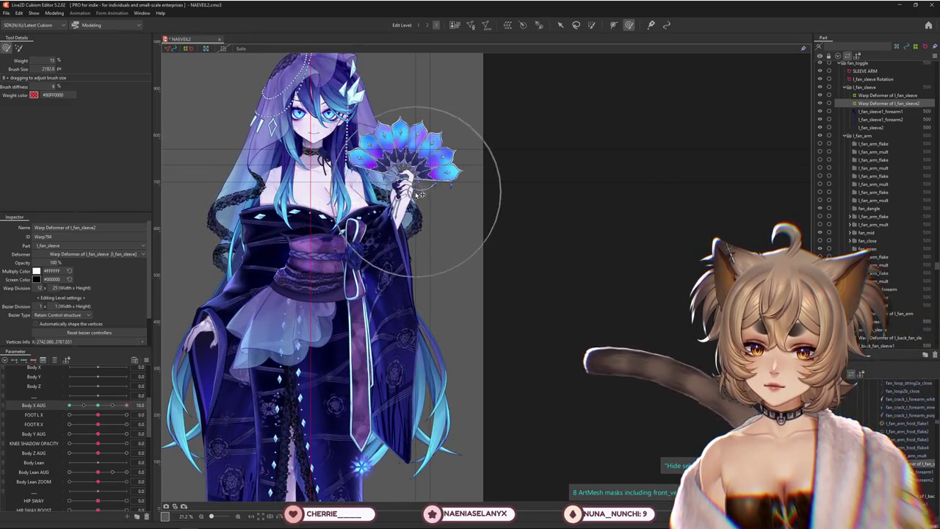
pyautogui.moveTo(126, 405); pyautogui.dragTo(58, 410)
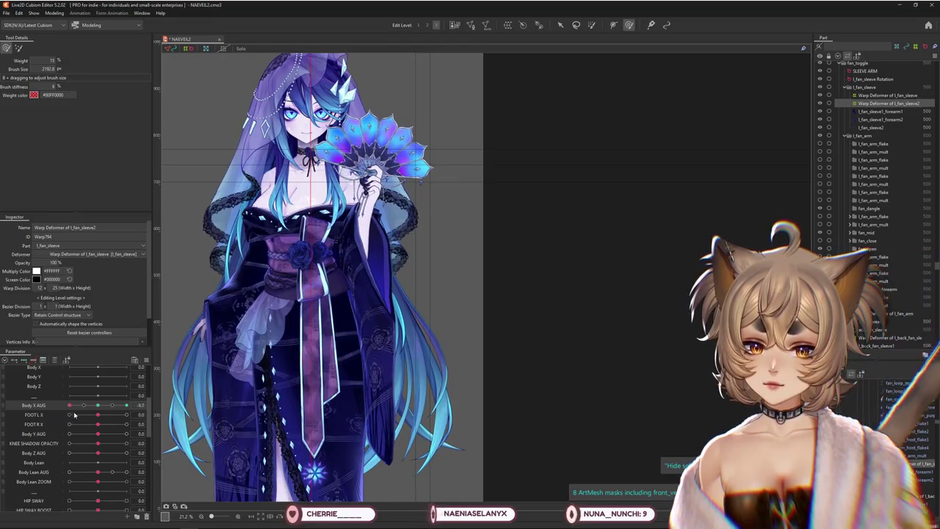
pyautogui.moveTo(71, 415); pyautogui.dragTo(148, 415)
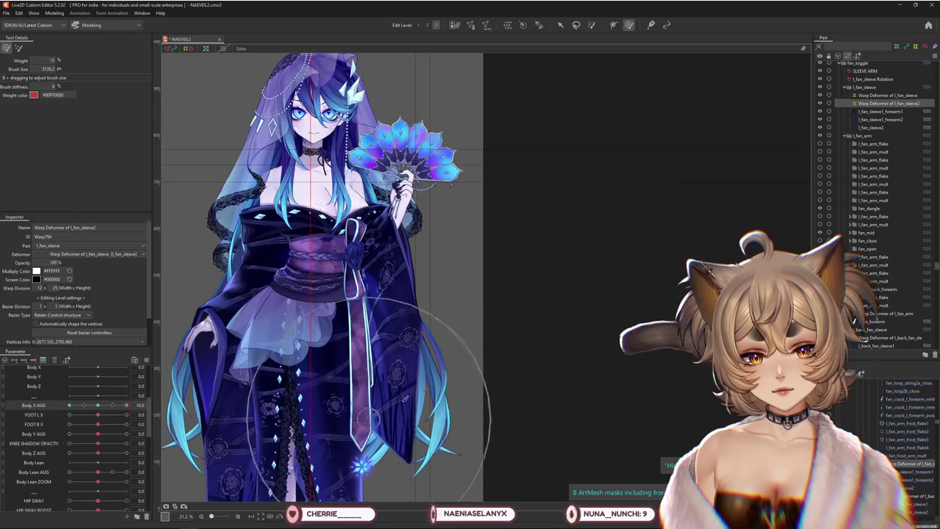
# After processing, set Body X AUG to 10, zoom in and enlarge the Deform Brush for the hem.
pyautogui.click(524, 330)
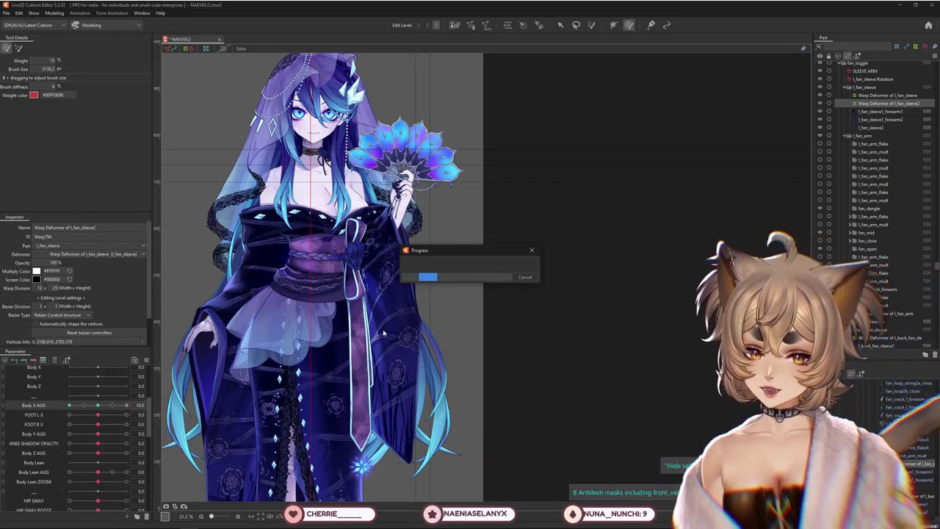
pyautogui.moveTo(126, 405); pyautogui.dragTo(97, 409)
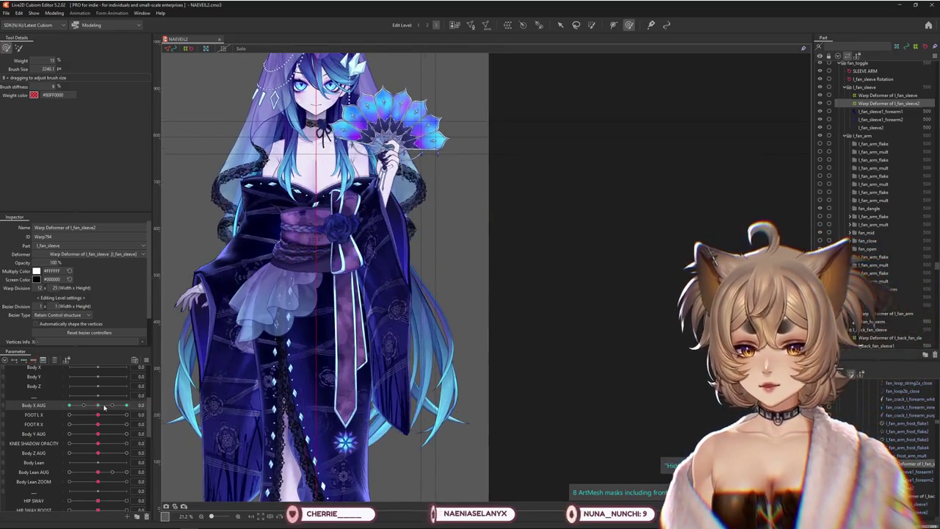
pyautogui.moveTo(98, 408); pyautogui.dragTo(126, 404)
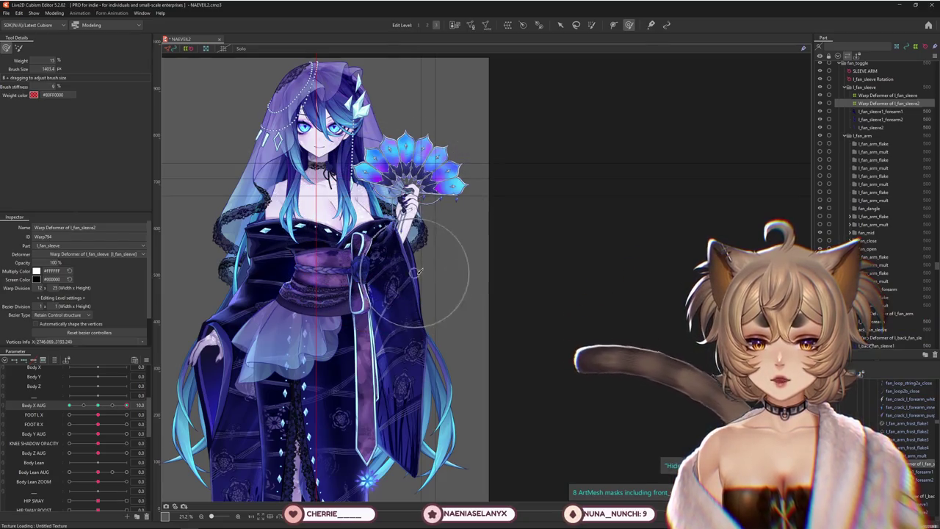
pyautogui.scroll(2, 415, 272)
pyautogui.moveTo(489, 295); pyautogui.dragTo(490, 362)
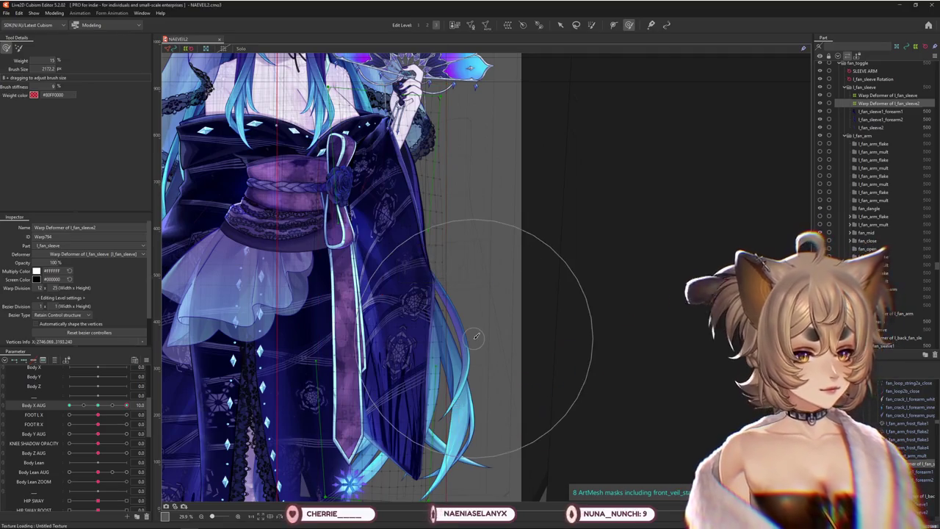
# Shrink the brush over the lower sleeve, trying the plain deformation mode before returning to weight-based.
pyautogui.moveTo(444, 329)
pyautogui.mouseDown()
pyautogui.moveTo(473, 353)
pyautogui.moveTo(448, 411)
pyautogui.mouseUp()
pyautogui.moveTo(444, 484); pyautogui.dragTo(435, 412, button='middle')
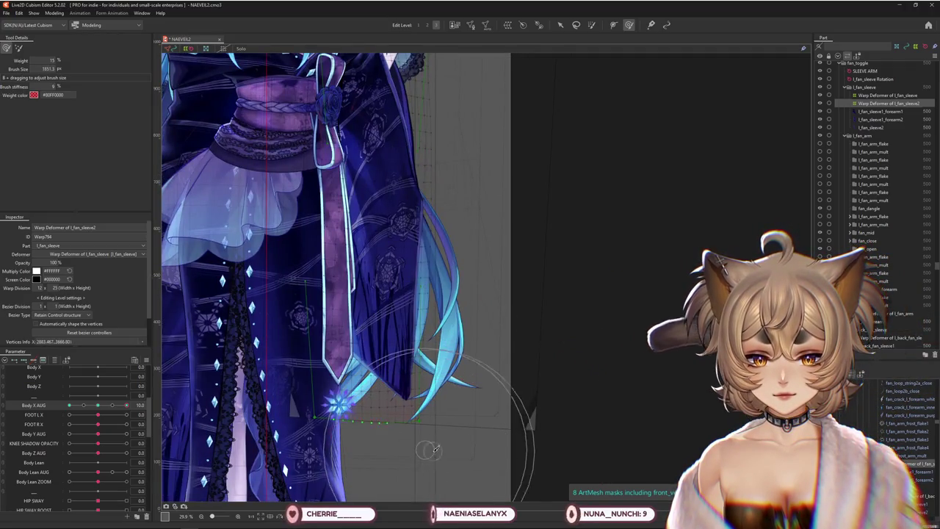
pyautogui.click(18, 48)
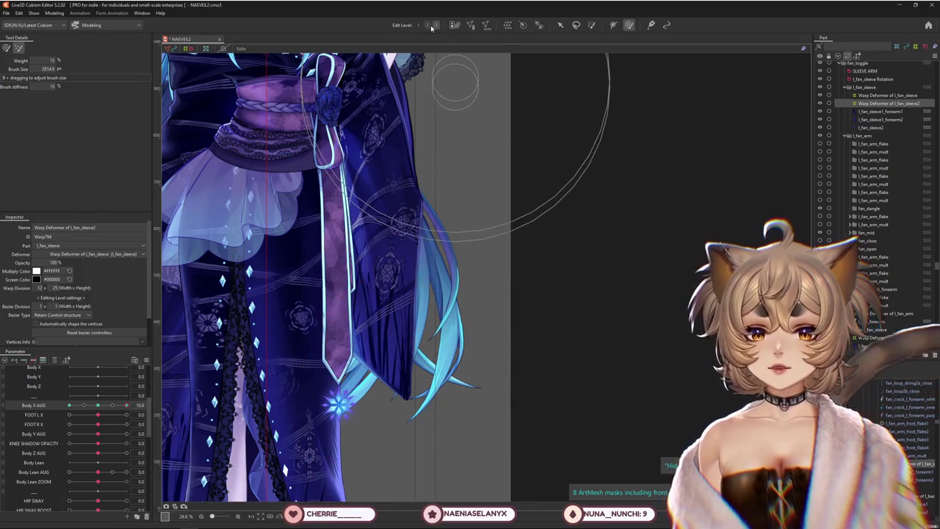
pyautogui.moveTo(375, 413); pyautogui.dragTo(417, 302)
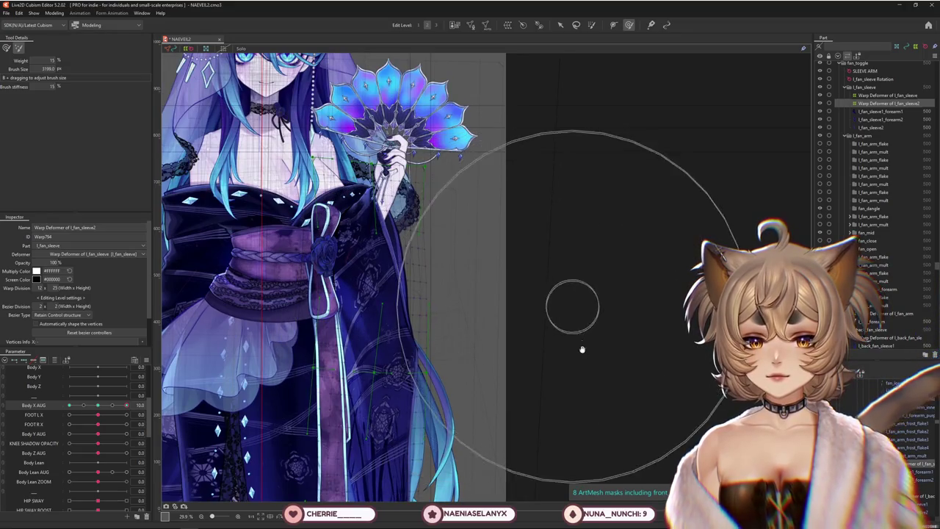
pyautogui.moveTo(582, 350); pyautogui.dragTo(505, 237)
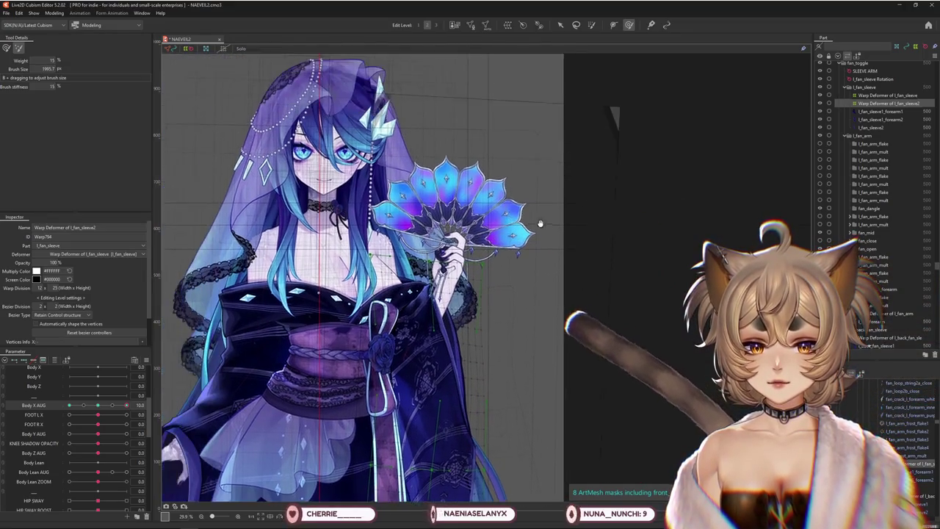
pyautogui.click(6, 47)
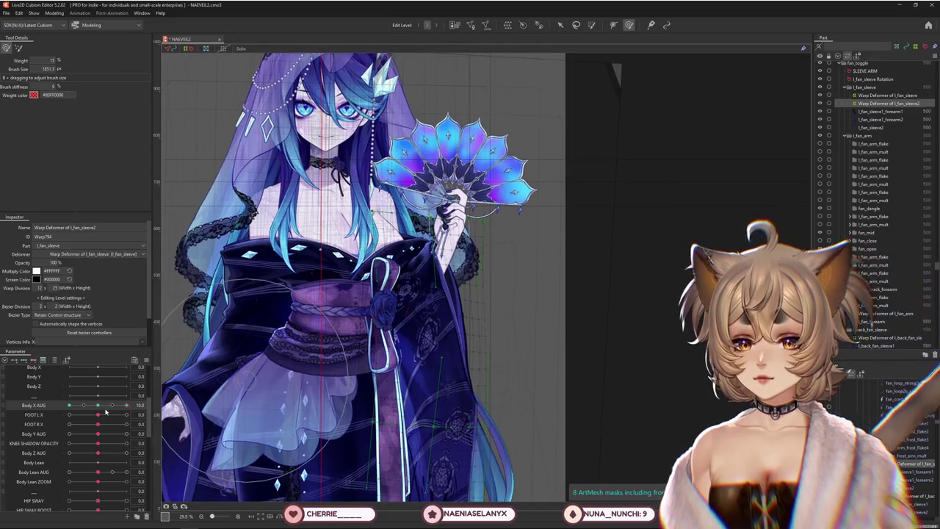
# Swing Body X AUG between -10 and 10 to preview the sleeve sway.
pyautogui.moveTo(147, 408); pyautogui.dragTo(56, 415)
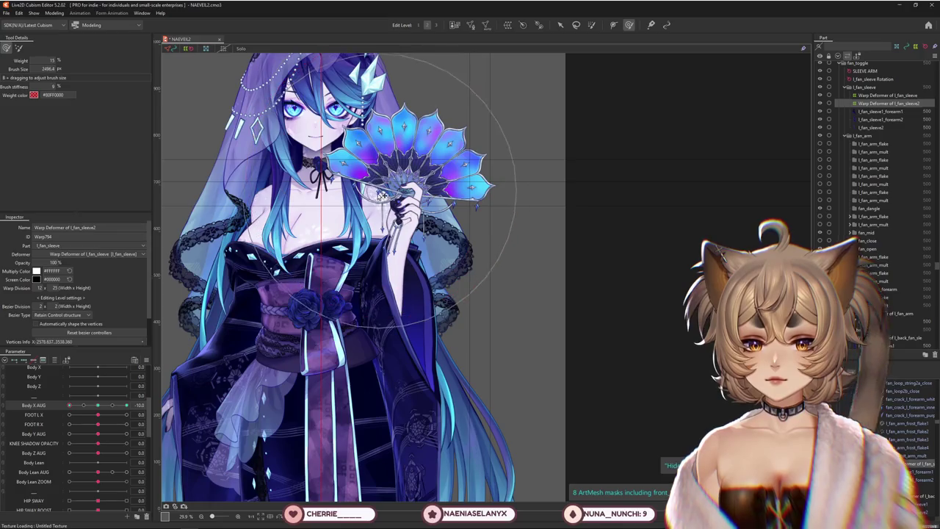
pyautogui.scroll(2, 365, 325)
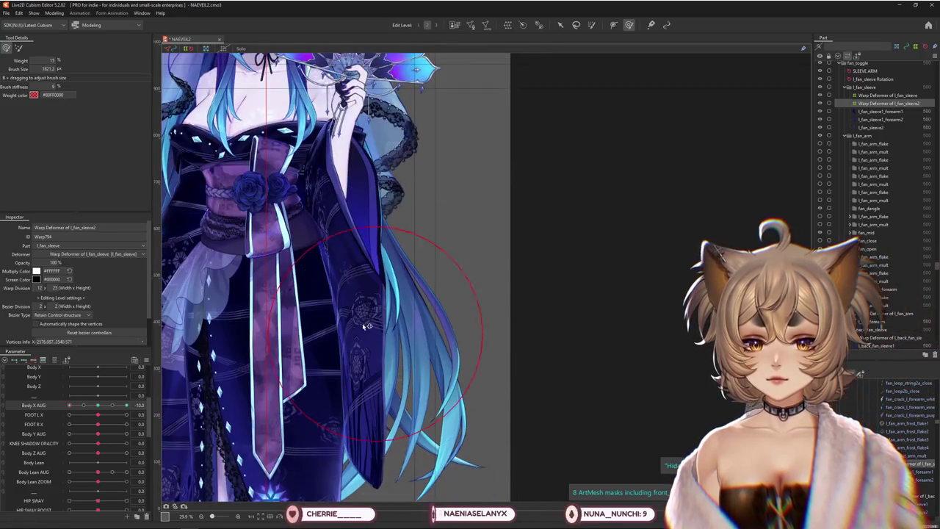
pyautogui.scroll(-3, 382, 294)
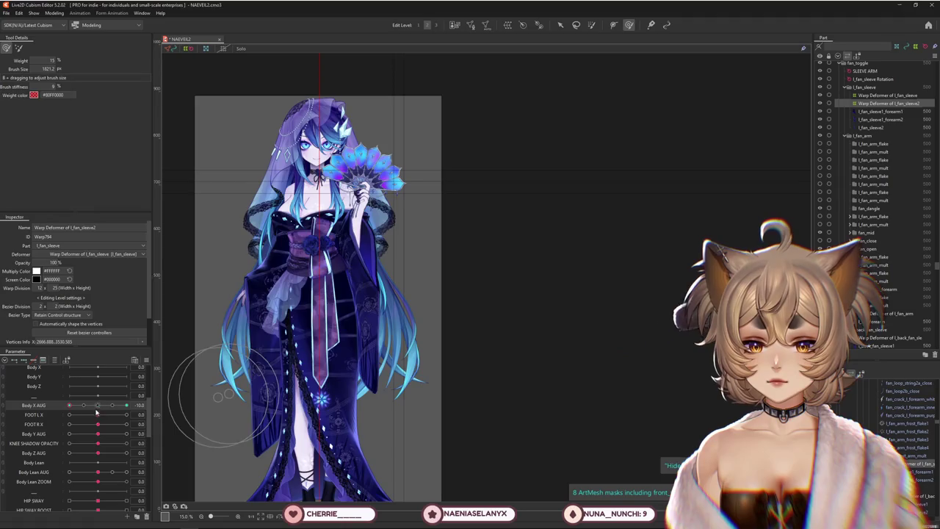
pyautogui.moveTo(100, 405); pyautogui.dragTo(70, 406)
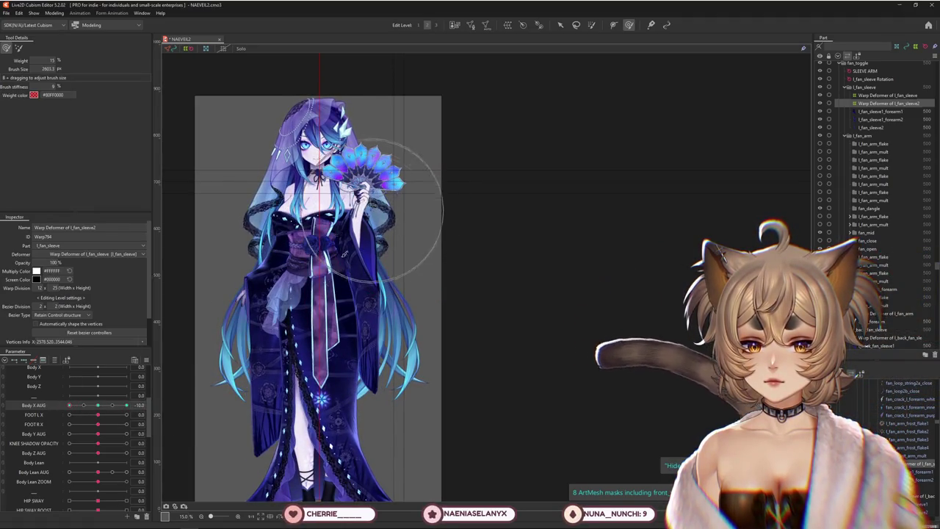
pyautogui.scroll(2, 420, 293)
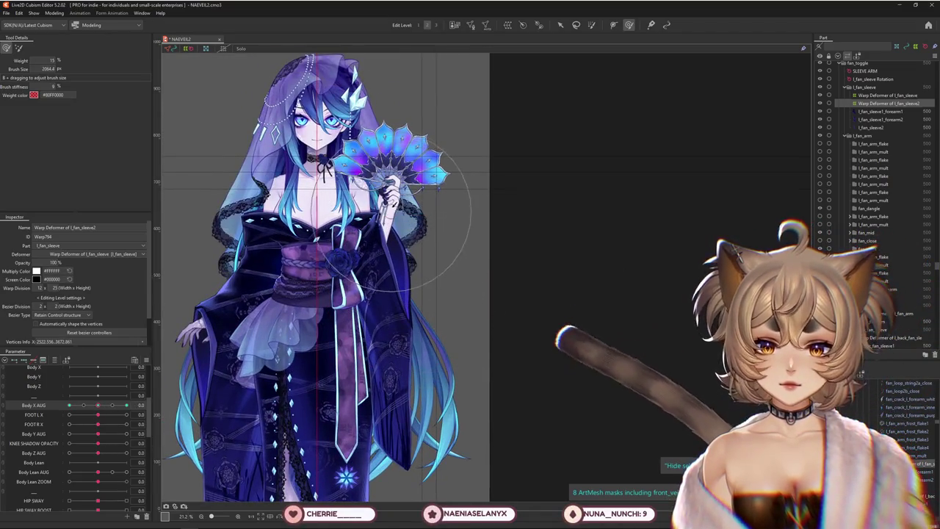
pyautogui.moveTo(106, 403); pyautogui.dragTo(69, 404)
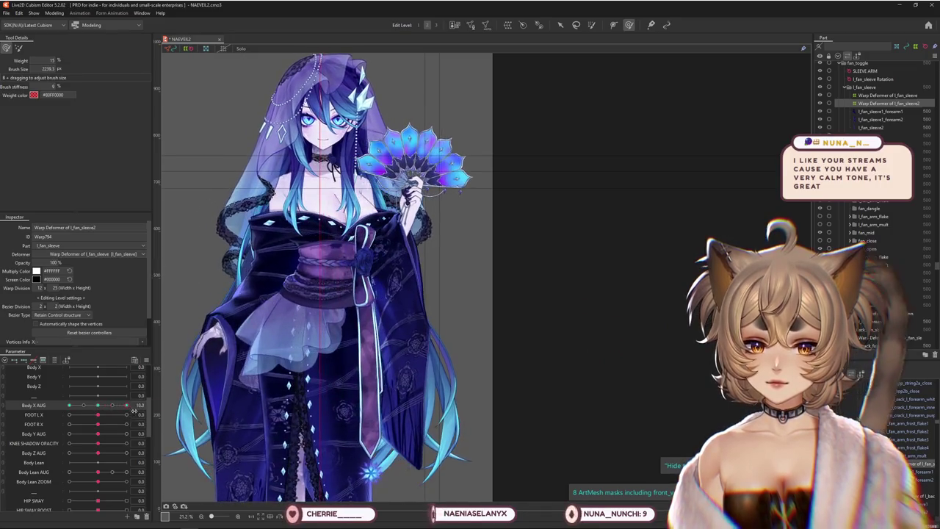
pyautogui.moveTo(68, 417); pyautogui.dragTo(95, 417)
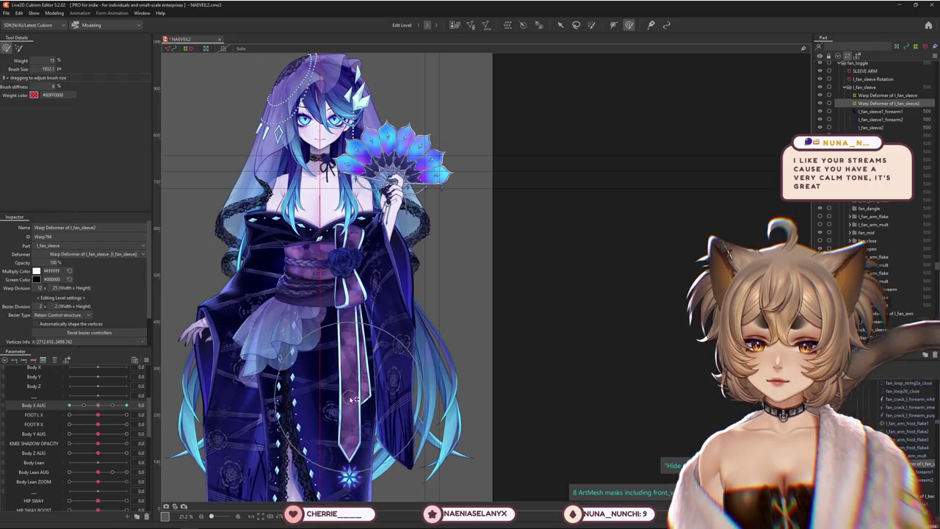
pyautogui.moveTo(95, 406)
pyautogui.mouseDown()
pyautogui.moveTo(69, 405)
pyautogui.moveTo(162, 413)
pyautogui.mouseUp()
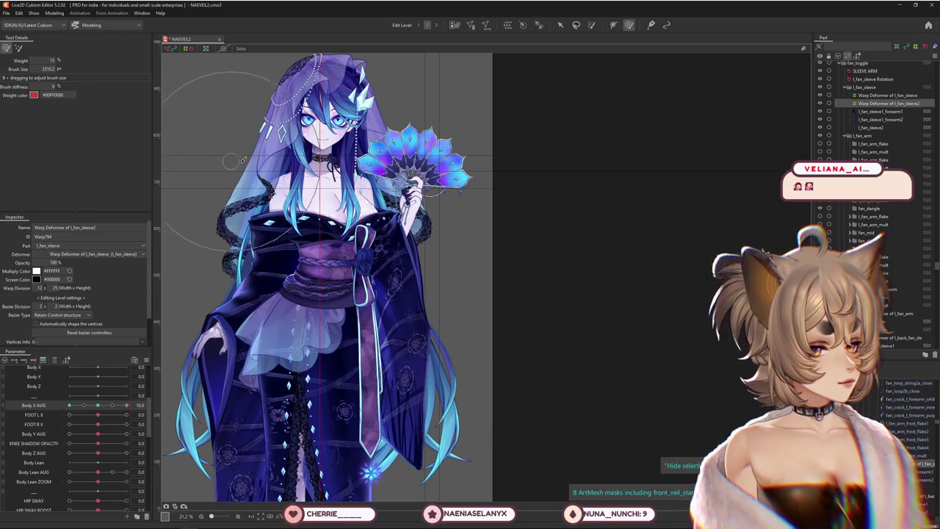
pyautogui.scroll(-2, 331, 220)
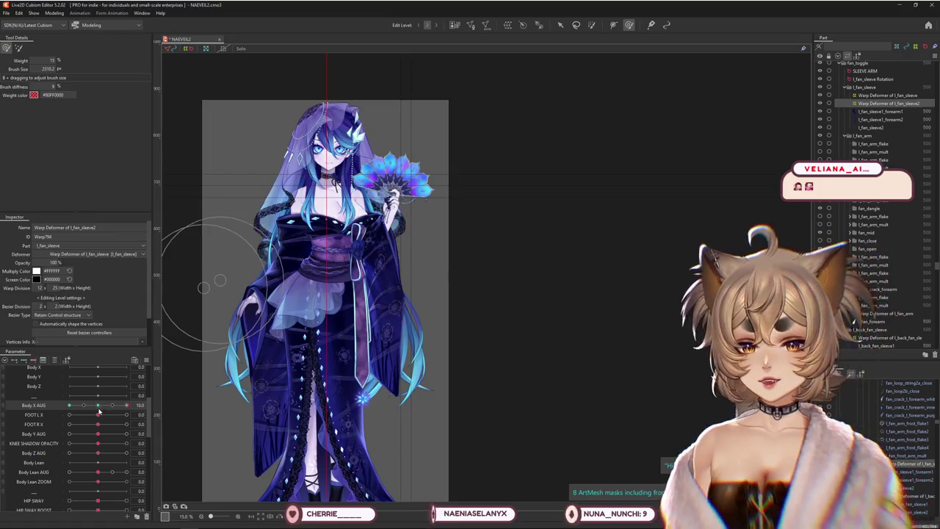
pyautogui.moveTo(99, 412); pyautogui.dragTo(125, 400)
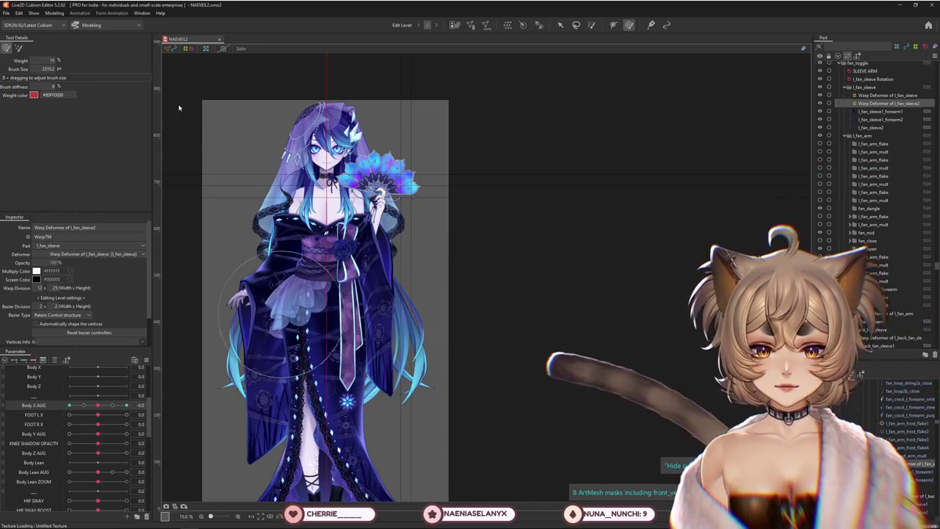
pyautogui.click(48, 13)
pyautogui.click(89, 177)
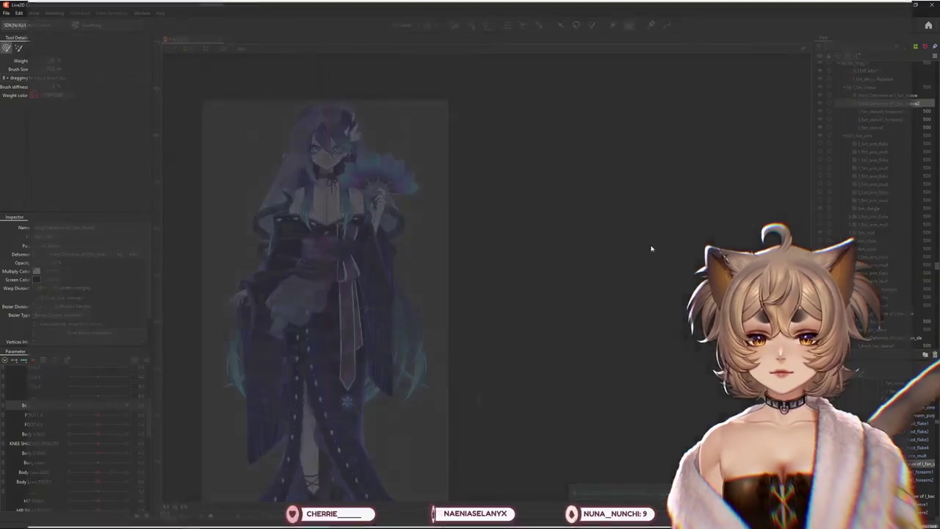
pyautogui.moveTo(665, 211); pyautogui.dragTo(303, 268)
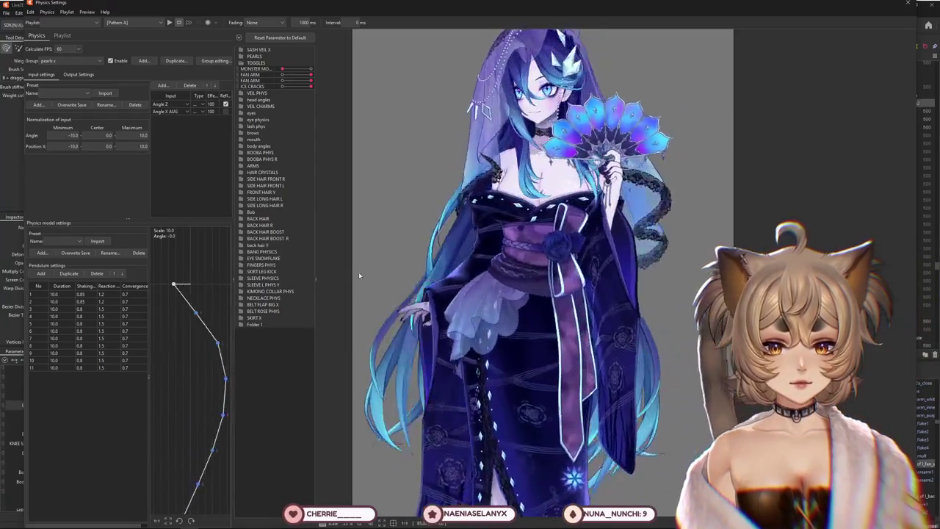
pyautogui.scroll(-3, 406, 270)
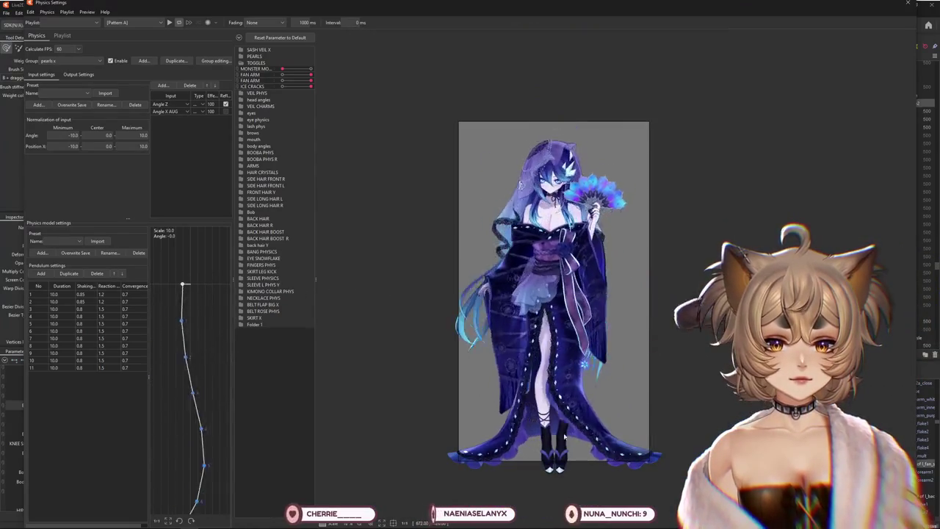
pyautogui.moveTo(580, 291); pyautogui.dragTo(584, 176)
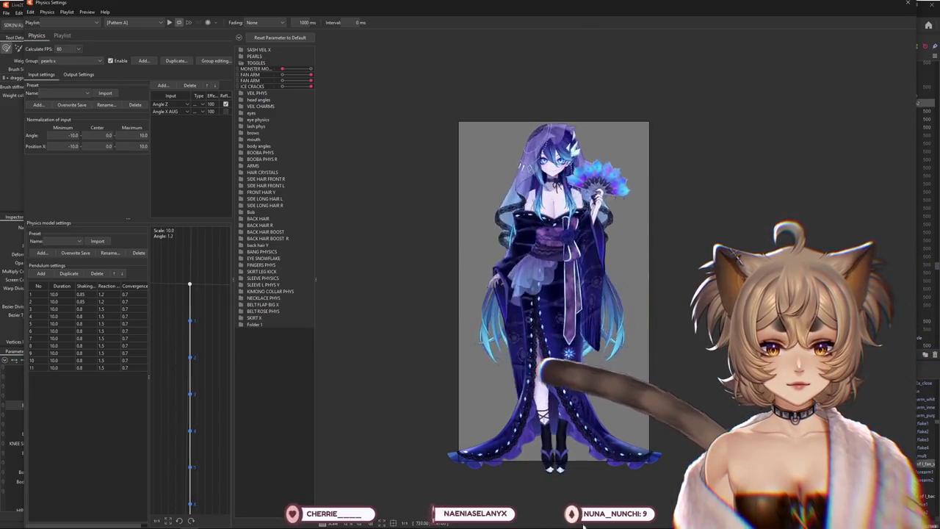
pyautogui.click(905, 4)
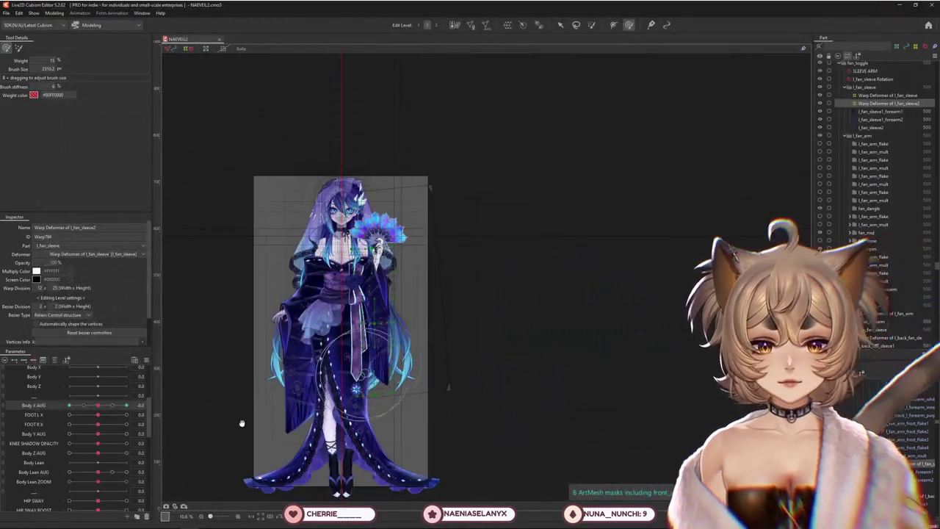
# Recentre the model, test the body lean, and enlarge the deformation brush.
pyautogui.moveTo(326, 374); pyautogui.dragTo(365, 335, button='middle')
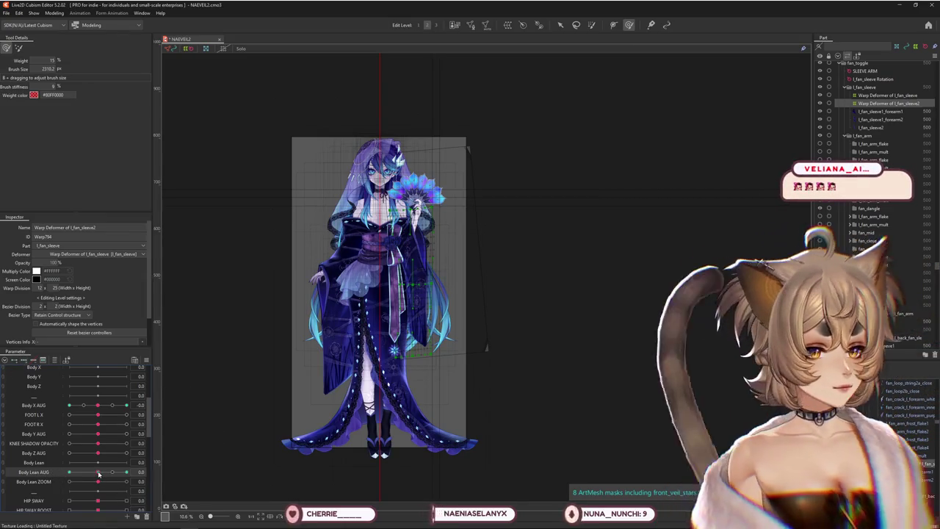
pyautogui.moveTo(98, 474)
pyautogui.mouseDown()
pyautogui.moveTo(111, 474)
pyautogui.moveTo(98, 476)
pyautogui.mouseUp()
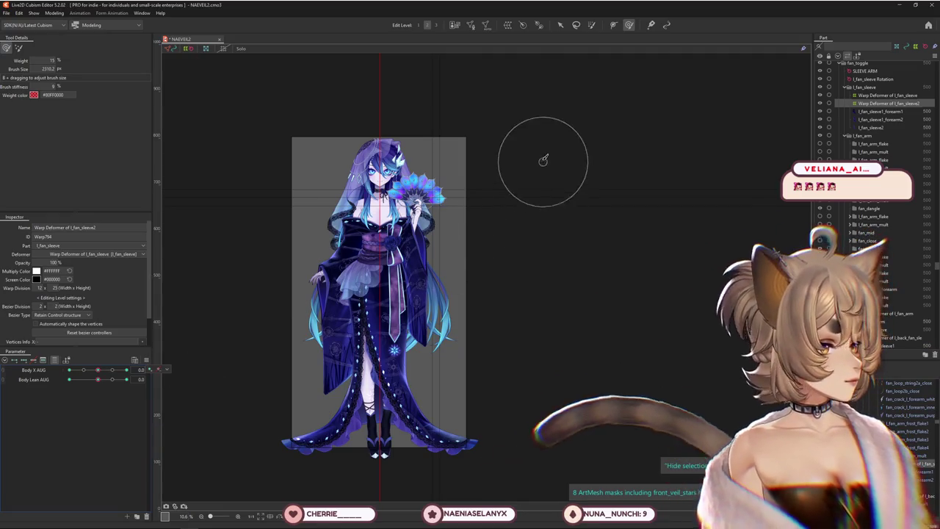
pyautogui.moveTo(556, 309); pyautogui.dragTo(651, 309)
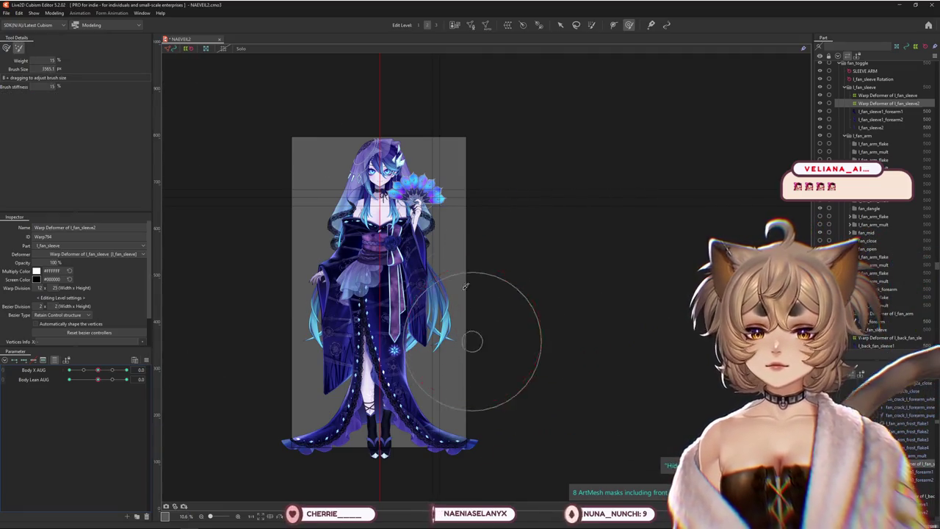
pyautogui.moveTo(465, 343); pyautogui.dragTo(603, 342)
pyautogui.scroll(2, 382, 330)
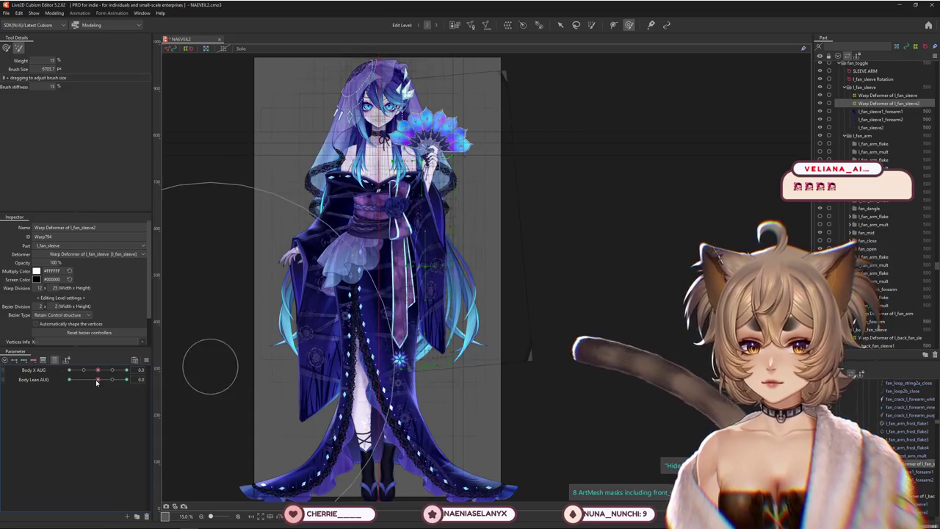
# Set Body Lean AUG to 1.0 and resize the brush over the sleeve, fan and skirt.
pyautogui.moveTo(98, 379); pyautogui.dragTo(127, 379)
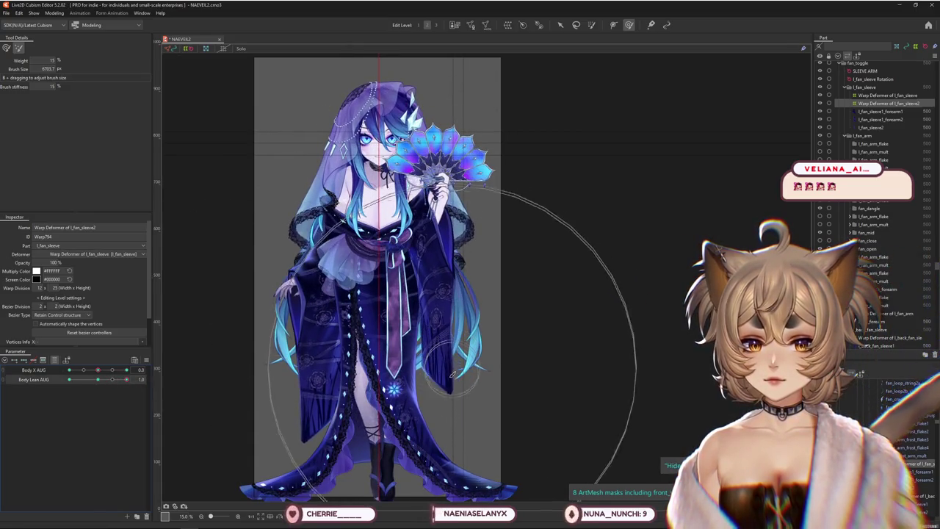
pyautogui.moveTo(415, 373); pyautogui.dragTo(367, 246)
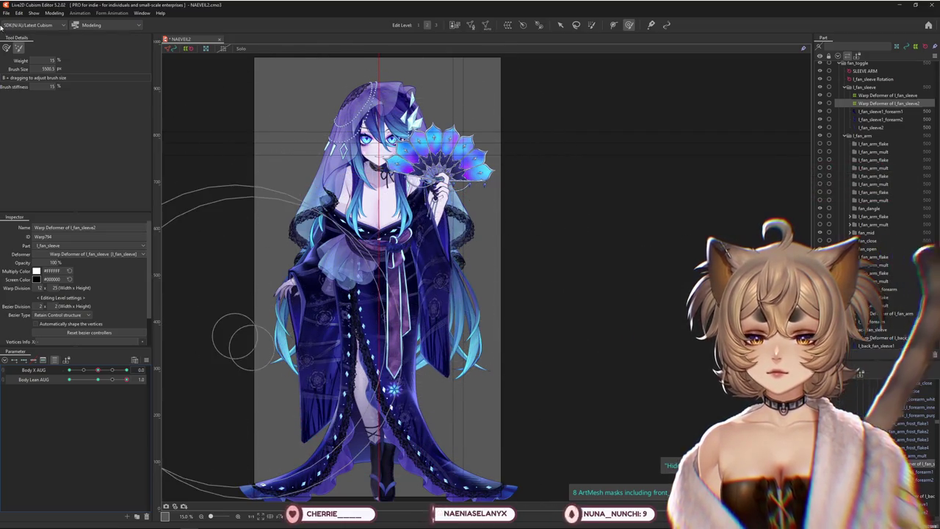
pyautogui.moveTo(415, 440); pyautogui.dragTo(470, 264)
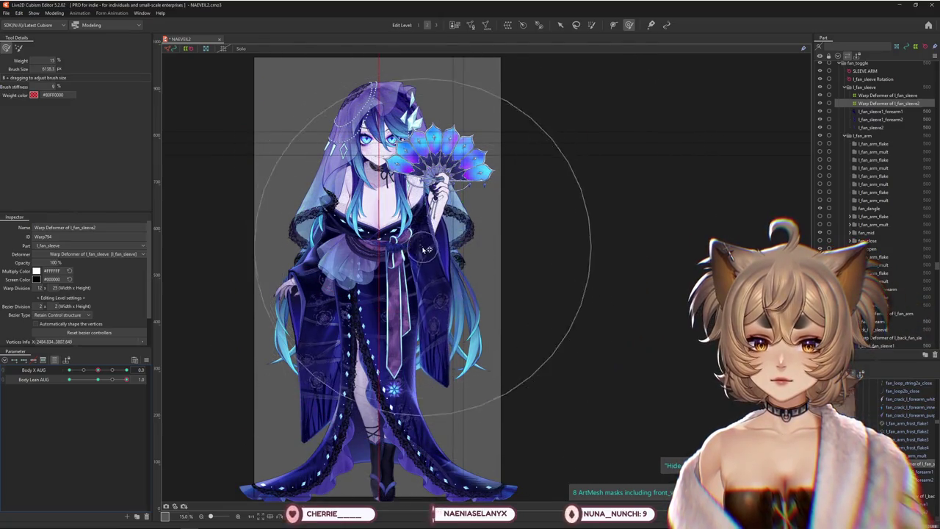
pyautogui.moveTo(426, 250); pyautogui.dragTo(440, 163)
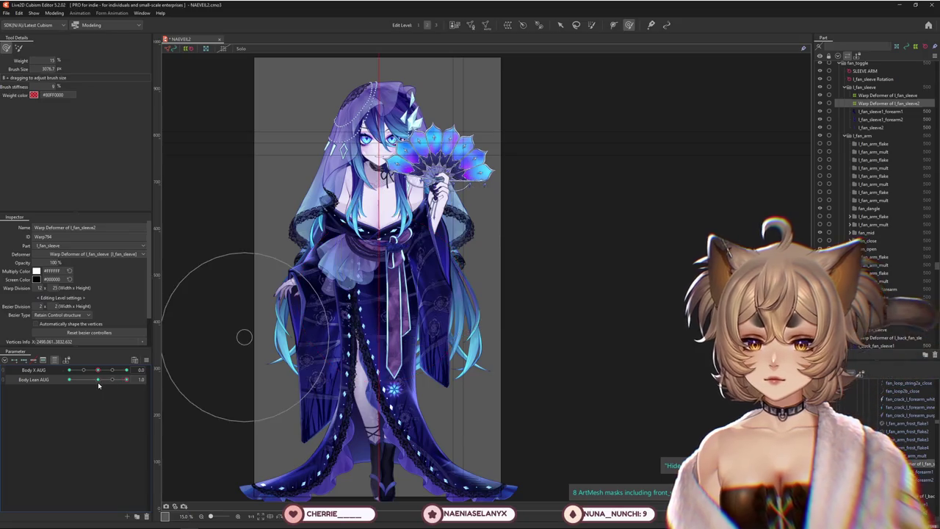
pyautogui.moveTo(419, 220)
pyautogui.mouseDown()
pyautogui.moveTo(423, 243)
pyautogui.moveTo(478, 169)
pyautogui.mouseUp()
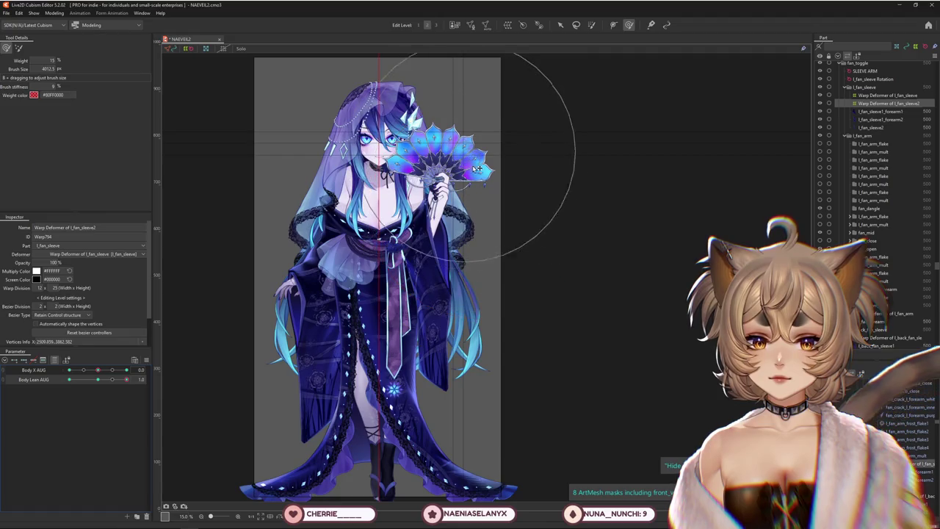
pyautogui.moveTo(484, 227); pyautogui.dragTo(429, 389)
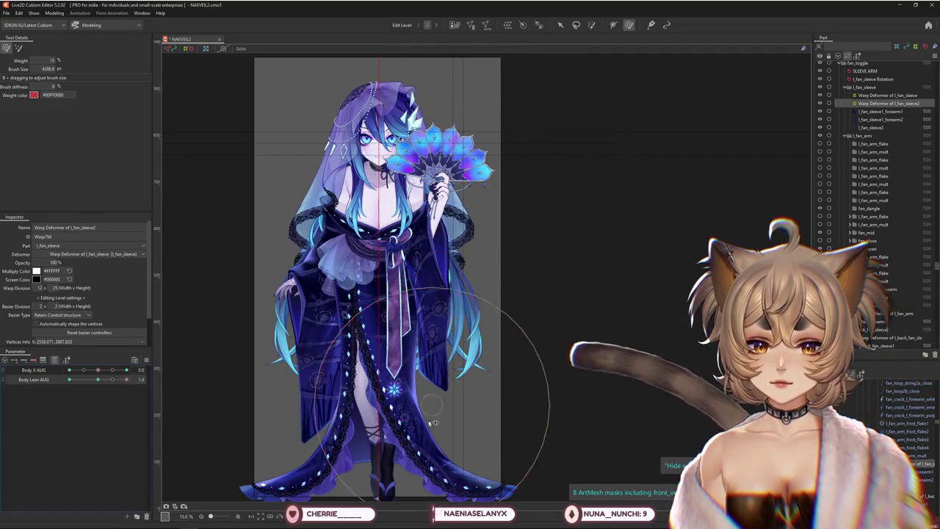
pyautogui.moveTo(446, 316); pyautogui.dragTo(433, 303)
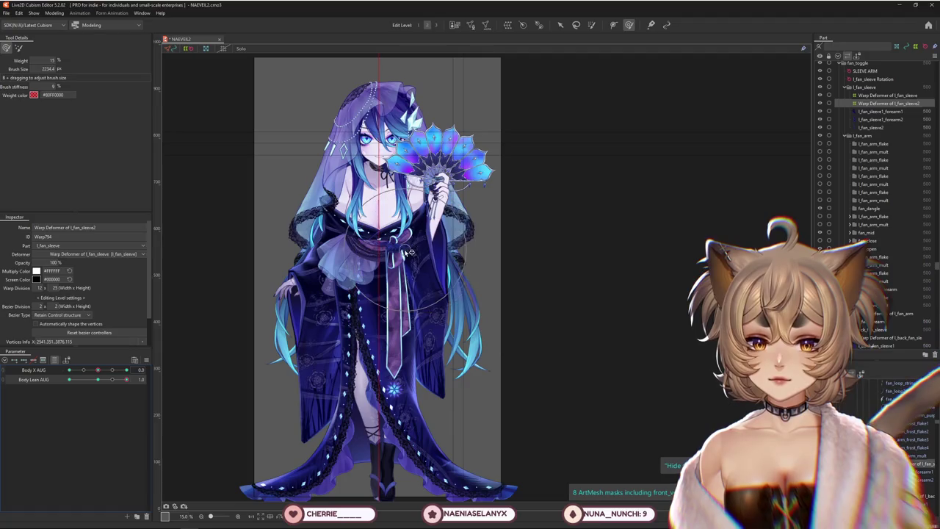
# Try the alternate deformation brush at a larger size, then return to the first brush at Body Lean AUG 1.0.
pyautogui.click(18, 48)
pyautogui.moveTo(409, 210); pyautogui.dragTo(514, 242)
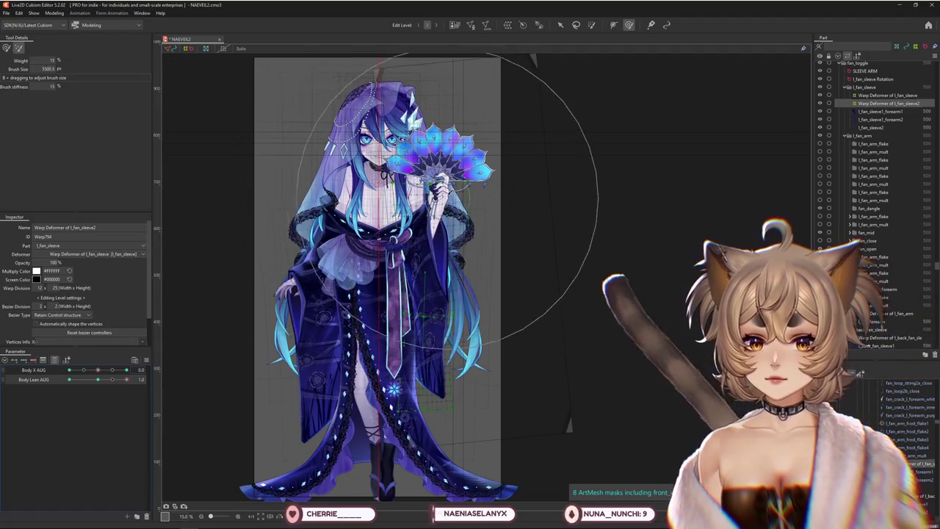
pyautogui.click(6, 48)
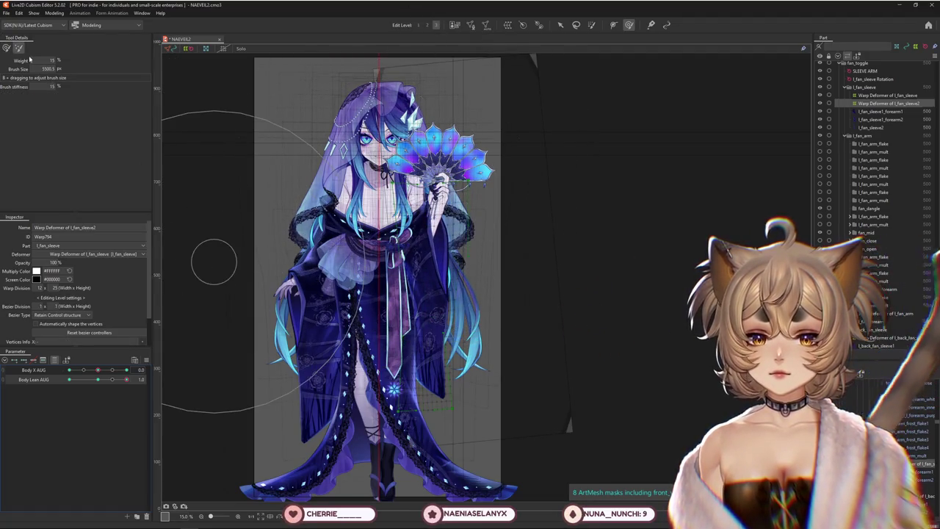
pyautogui.click(105, 380)
pyautogui.moveTo(105, 380); pyautogui.dragTo(126, 379)
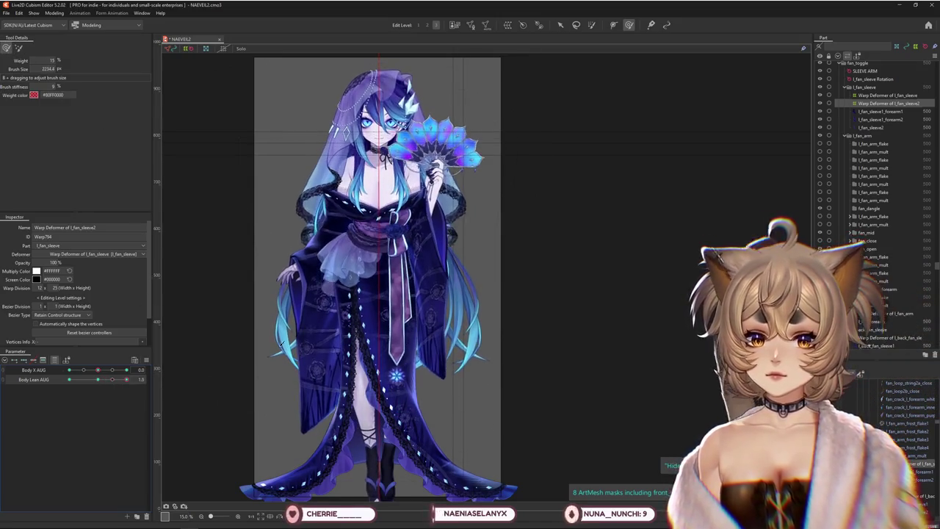
pyautogui.moveTo(422, 249); pyautogui.dragTo(410, 238)
pyautogui.scroll(3, 426, 162)
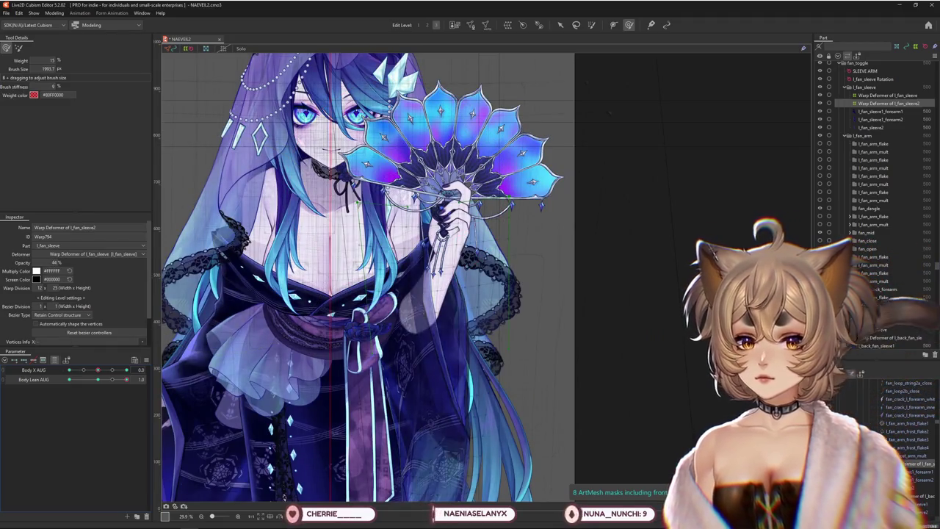
# Shrink the brush radius and preview the Body Lean motion on the sleeve, framing the lower body.
pyautogui.moveTo(440, 440); pyautogui.dragTo(430, 429)
pyautogui.moveTo(411, 290); pyautogui.dragTo(407, 286)
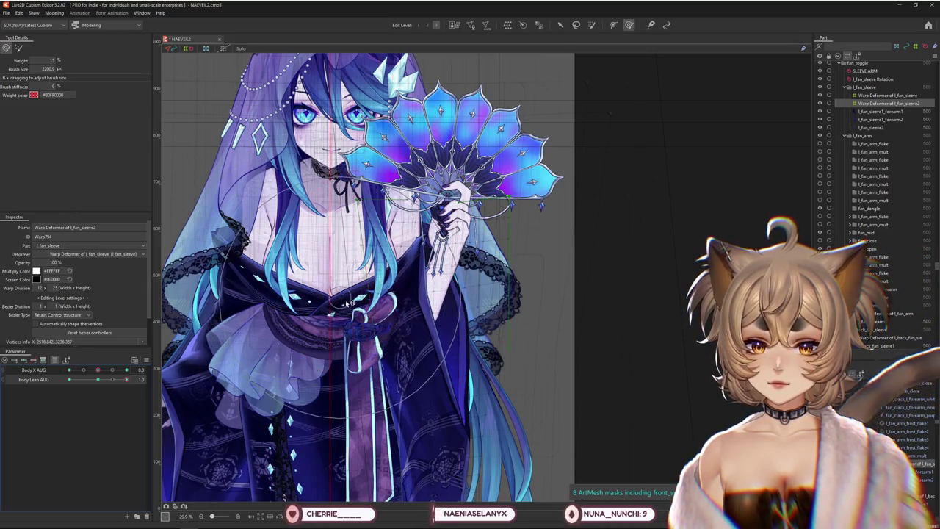
pyautogui.moveTo(441, 419); pyautogui.dragTo(420, 271, button='middle')
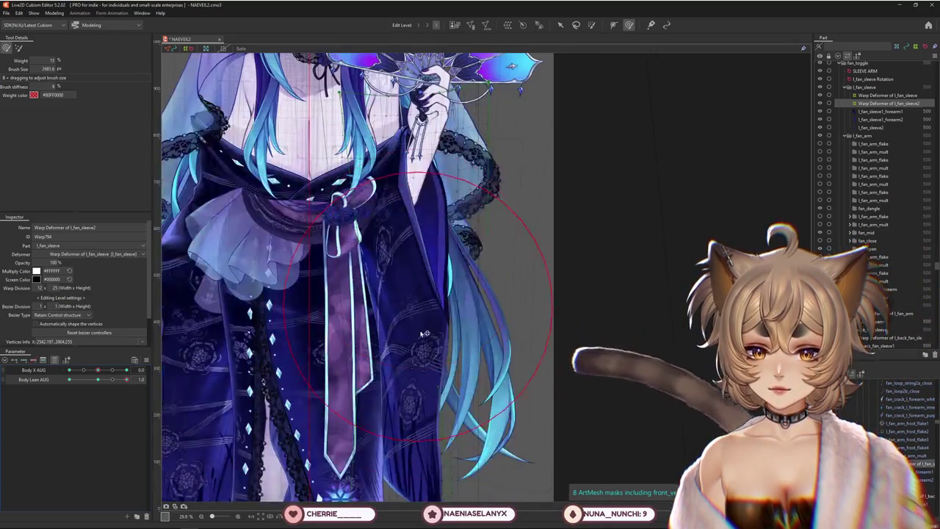
pyautogui.moveTo(98, 379); pyautogui.dragTo(156, 388)
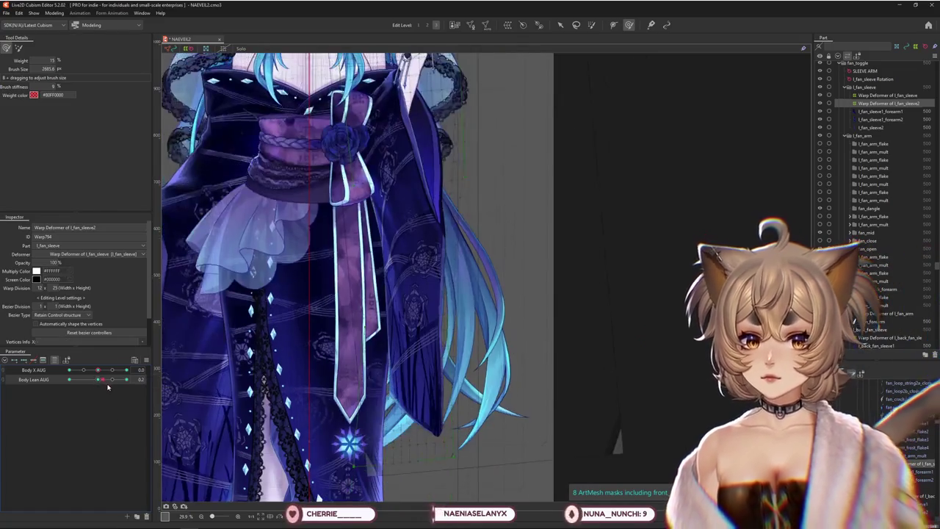
pyautogui.moveTo(309, 288); pyautogui.dragTo(302, 361, button='middle')
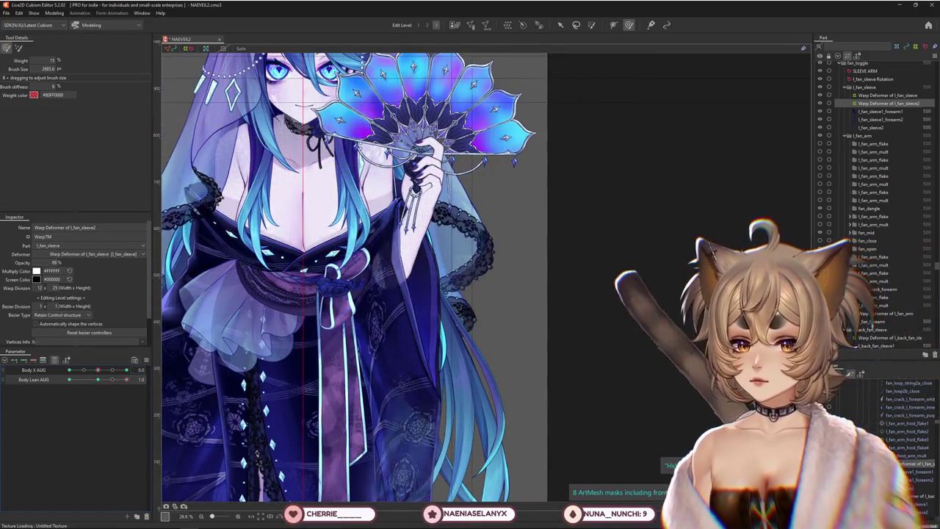
pyautogui.scroll(-1, 334, 324)
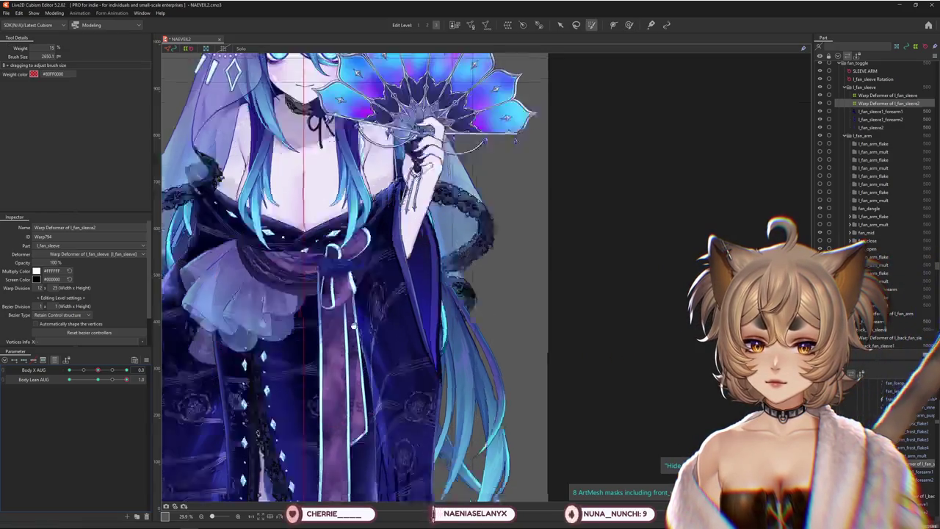
pyautogui.scroll(-2, 352, 330)
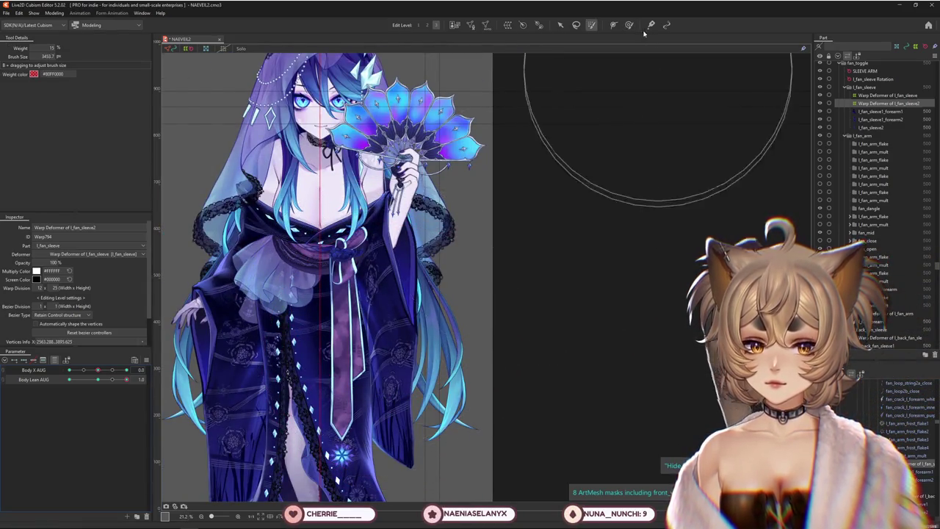
# Select the deformation brush and enlarge it to cover the whole sleeve with the lower body framed.
pyautogui.click(628, 25)
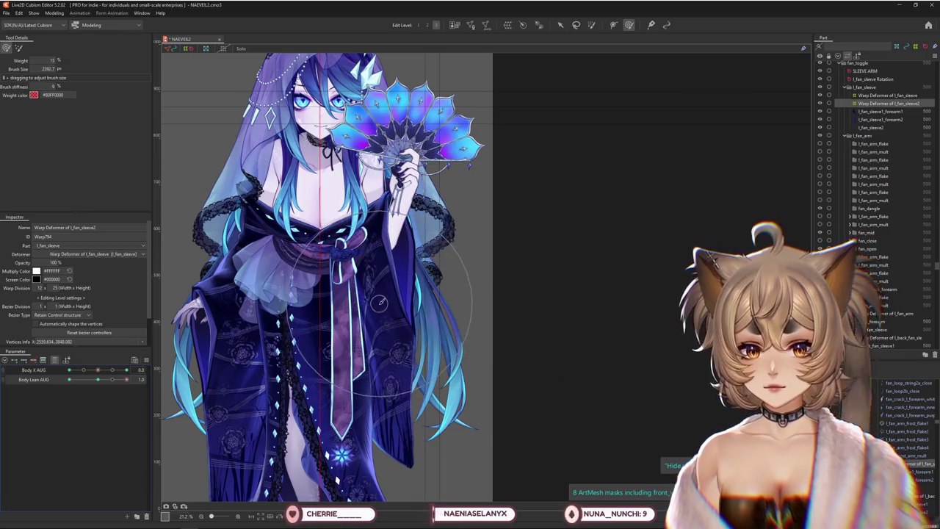
pyautogui.moveTo(379, 301); pyautogui.dragTo(288, 244)
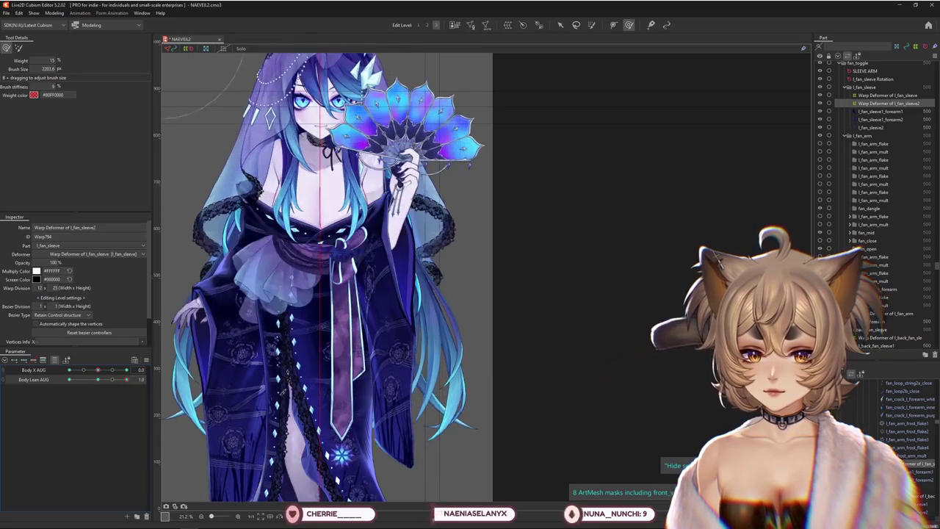
pyautogui.moveTo(321, 439); pyautogui.dragTo(441, 309, button='middle')
pyautogui.moveTo(441, 309); pyautogui.dragTo(448, 459)
pyautogui.click(18, 47)
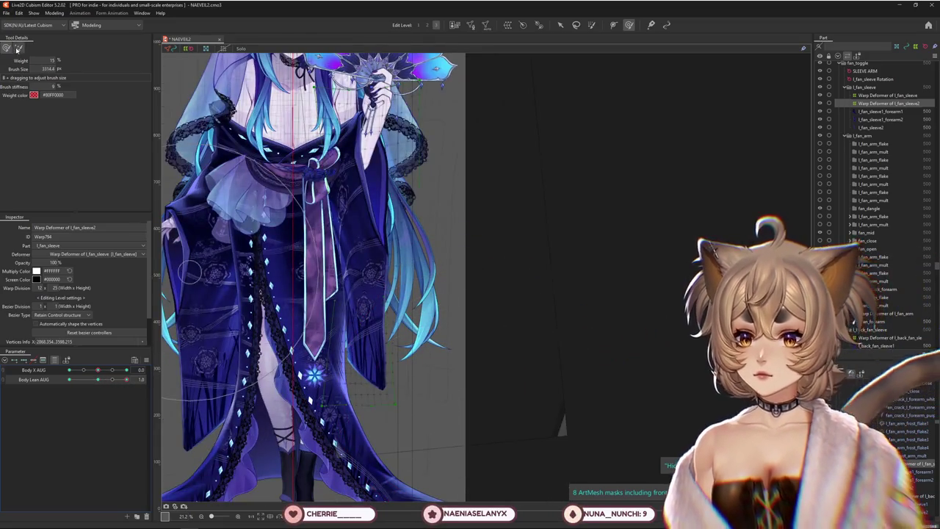
# Resize the brush and reshape the sleeve mesh near the hem.
pyautogui.moveTo(360, 305)
pyautogui.mouseDown()
pyautogui.moveTo(381, 200)
pyautogui.moveTo(211, 271)
pyautogui.mouseUp()
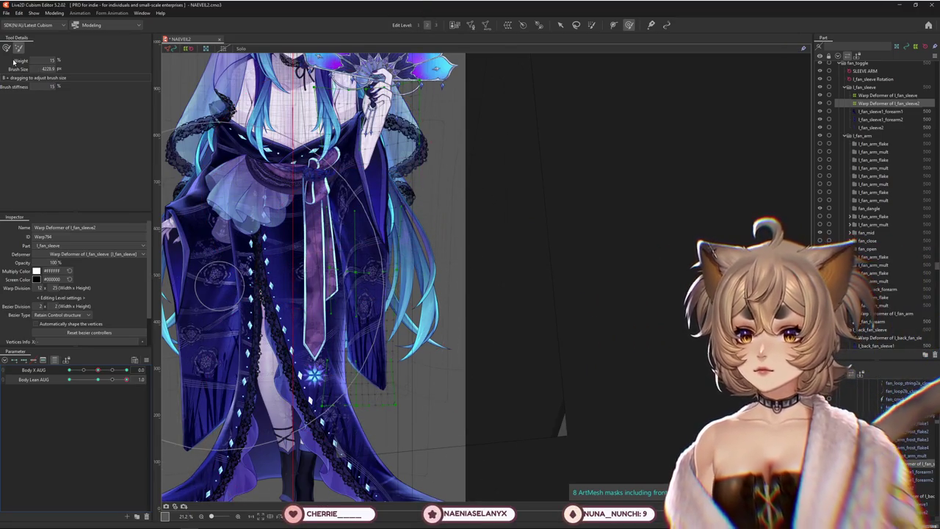
pyautogui.moveTo(100, 387); pyautogui.dragTo(116, 383)
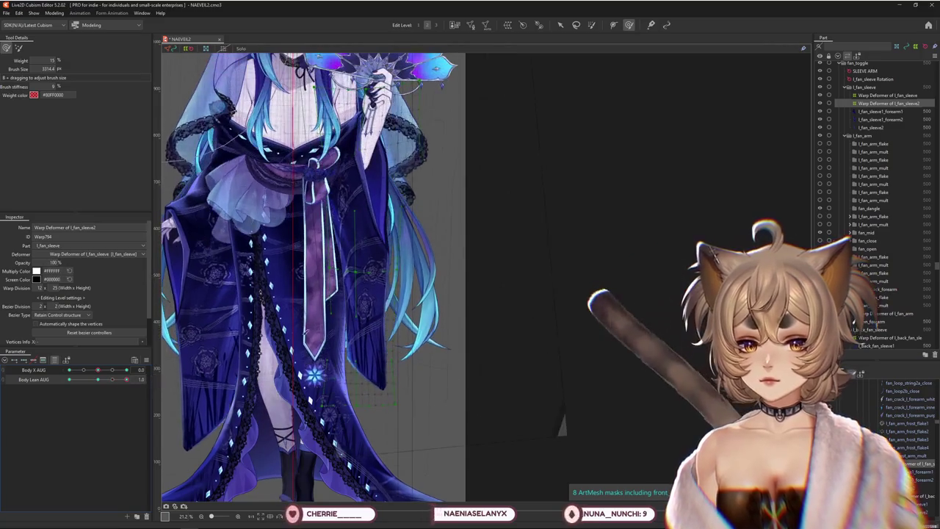
pyautogui.moveTo(277, 351); pyautogui.dragTo(323, 345)
pyautogui.moveTo(301, 438); pyautogui.dragTo(338, 441)
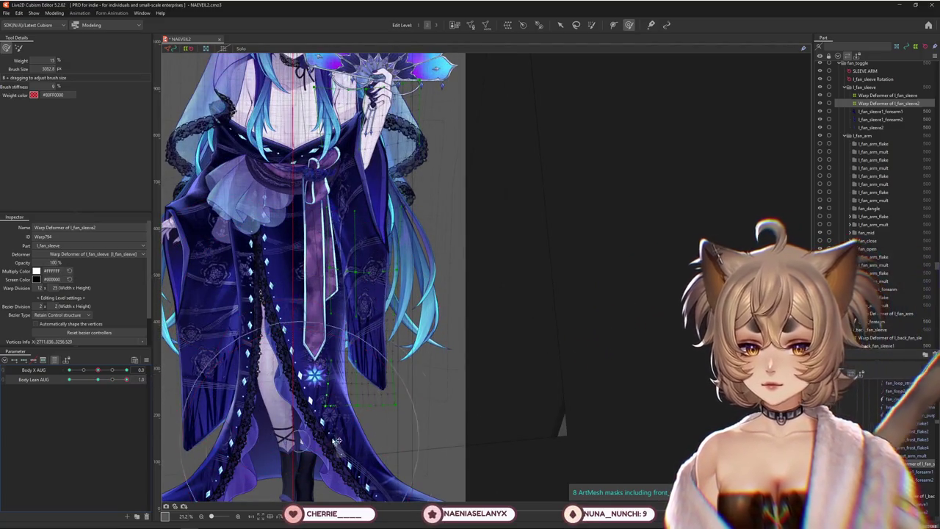
pyautogui.moveTo(351, 321); pyautogui.dragTo(402, 301)
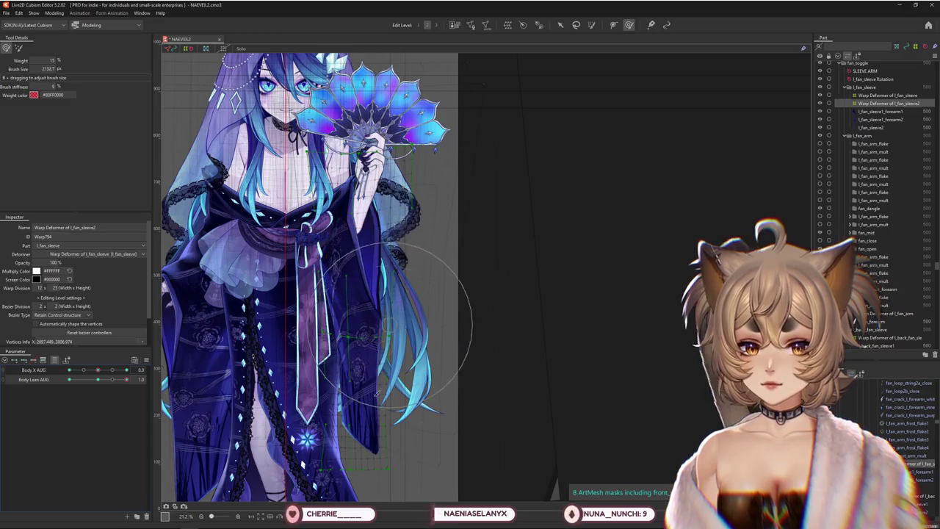
pyautogui.moveTo(391, 437); pyautogui.dragTo(420, 460)
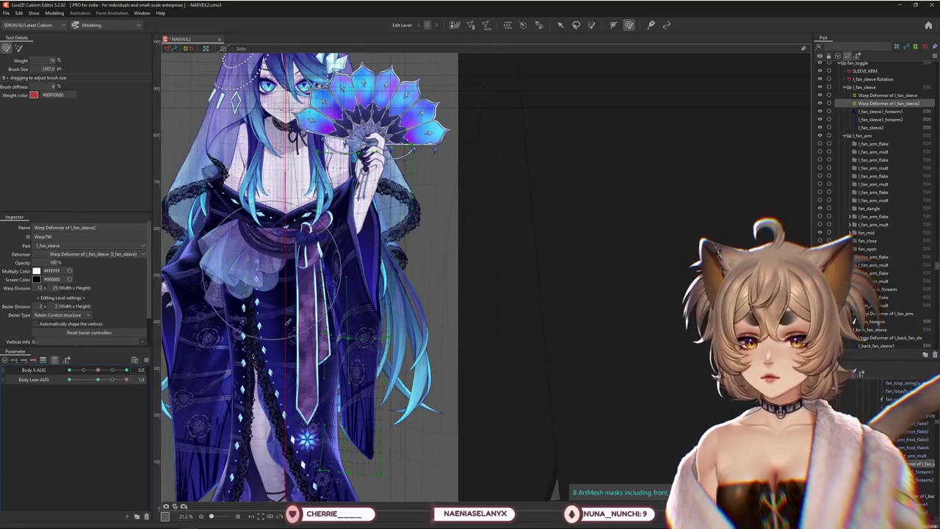
# Scrub Body Lean AUG to compare the sleeve sway, enlarging the brush, then return it to 0.0.
pyautogui.moveTo(127, 379)
pyautogui.mouseDown()
pyautogui.moveTo(97, 379)
pyautogui.moveTo(126, 378)
pyautogui.mouseUp()
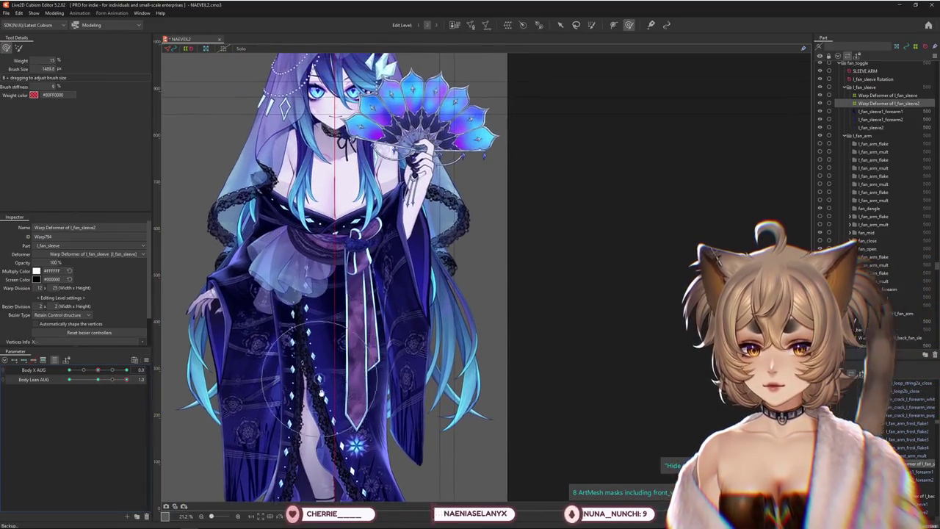
pyautogui.scroll(-3, 290, 311)
pyautogui.scroll(6, 295, 304)
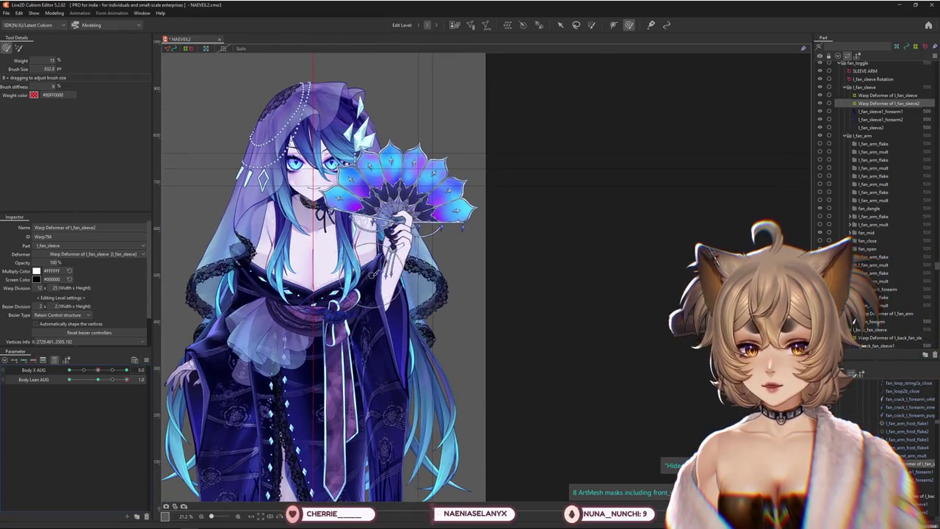
pyautogui.scroll(3, 372, 287)
pyautogui.scroll(2, 389, 263)
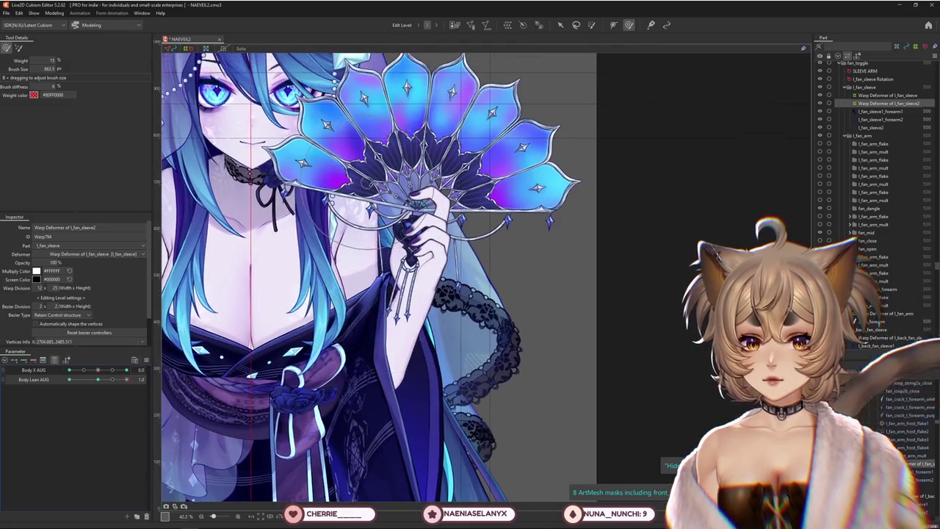
pyautogui.scroll(-2, 404, 242)
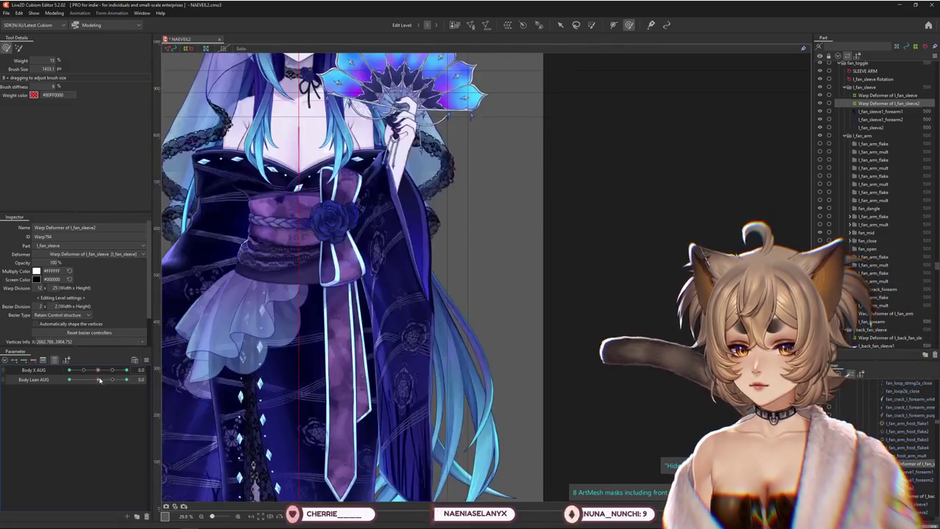
pyautogui.moveTo(115, 380)
pyautogui.mouseDown()
pyautogui.moveTo(134, 378)
pyautogui.moveTo(126, 379)
pyautogui.mouseUp()
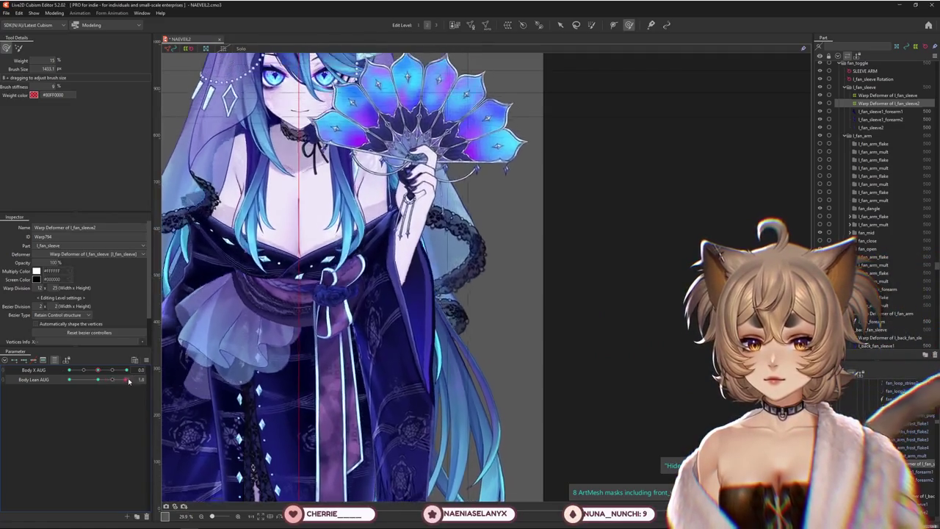
pyautogui.moveTo(377, 220); pyautogui.dragTo(397, 321)
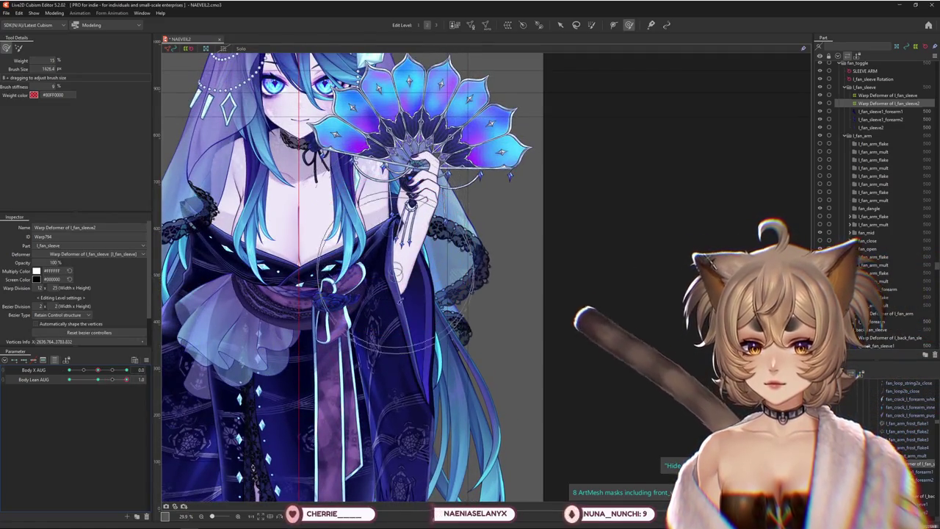
pyautogui.scroll(-3, 371, 407)
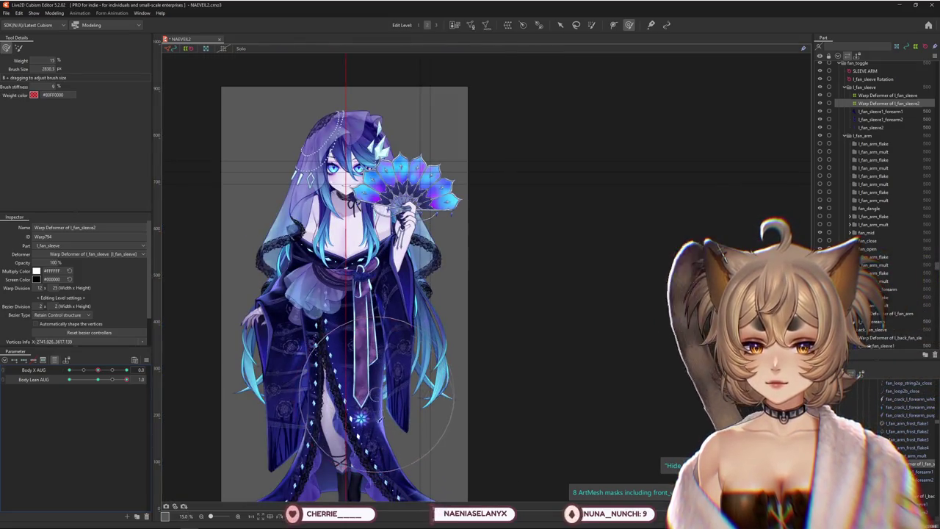
pyautogui.moveTo(127, 379)
pyautogui.mouseDown()
pyautogui.moveTo(115, 383)
pyautogui.moveTo(132, 383)
pyautogui.mouseUp()
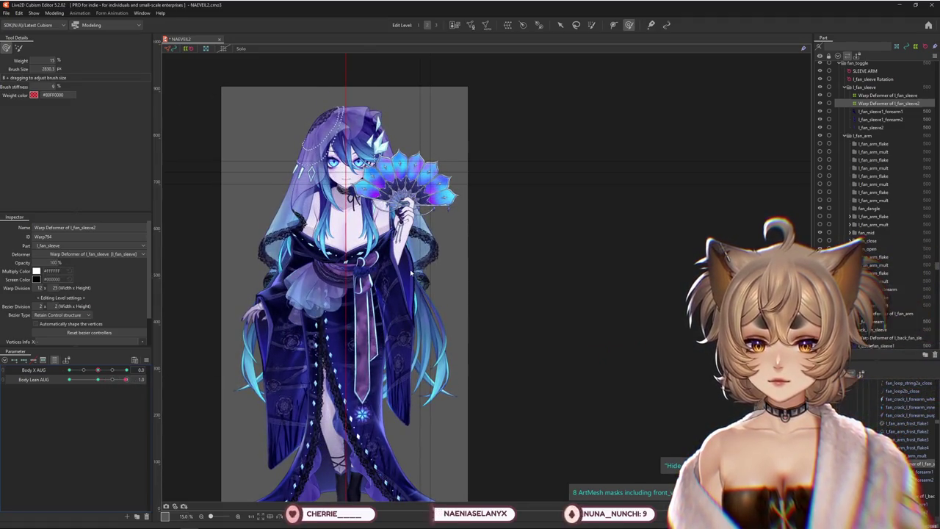
pyautogui.click(97, 381)
# Centre Body X AUG, push Body Lean AUG to 1.0 with a resized brush, and open the to-do note.
pyautogui.moveTo(411, 234); pyautogui.dragTo(428, 233)
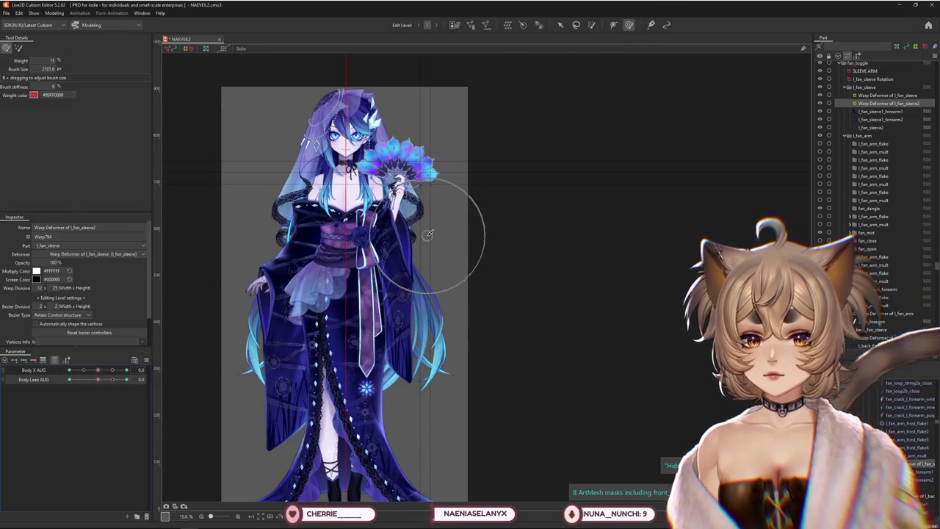
pyautogui.moveTo(128, 371); pyautogui.dragTo(98, 370)
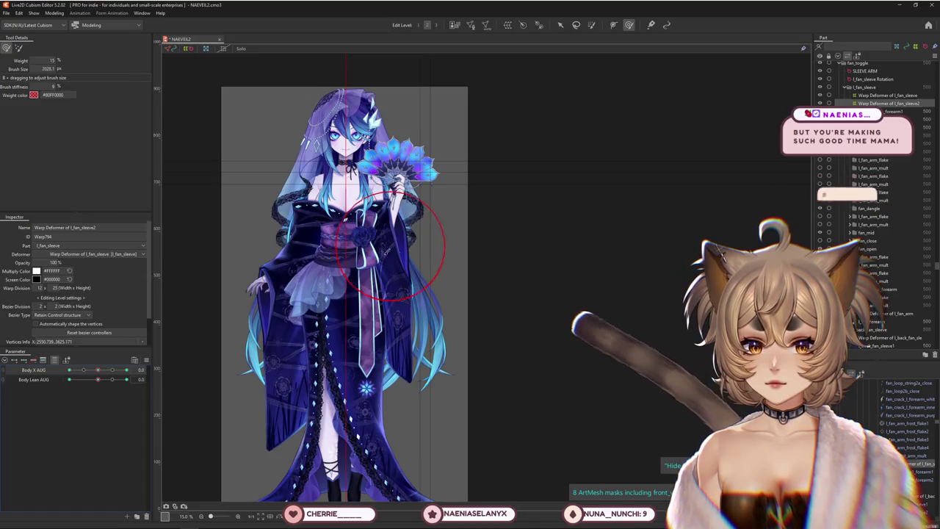
pyautogui.moveTo(97, 379); pyautogui.dragTo(126, 379)
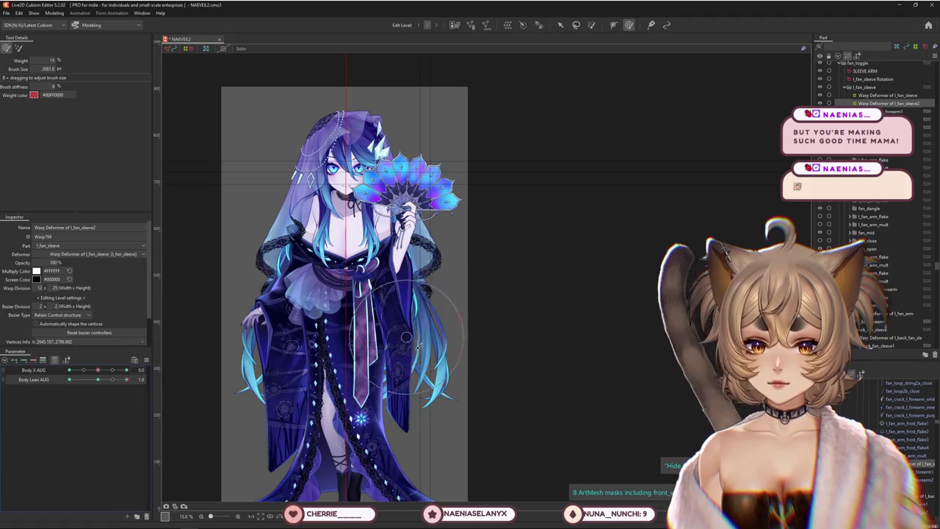
pyautogui.moveTo(406, 338); pyautogui.dragTo(404, 373)
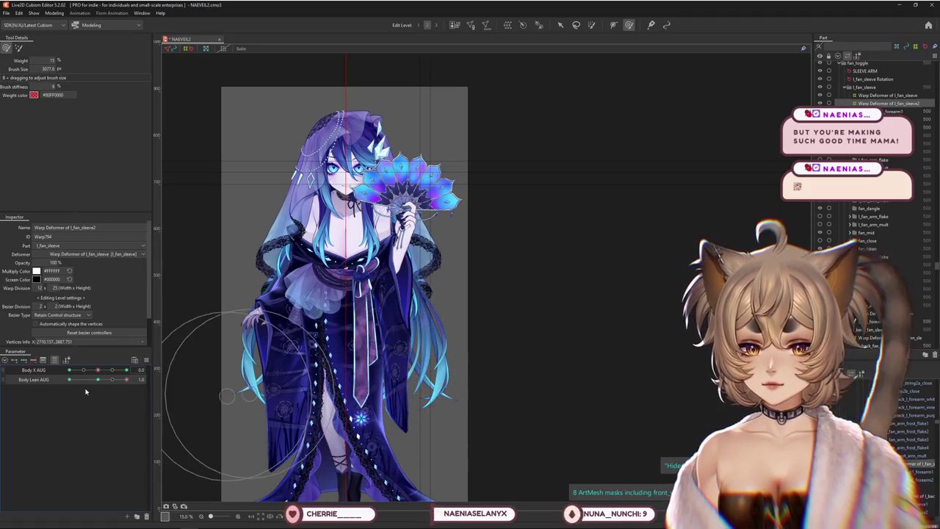
pyautogui.scroll(2, 396, 341)
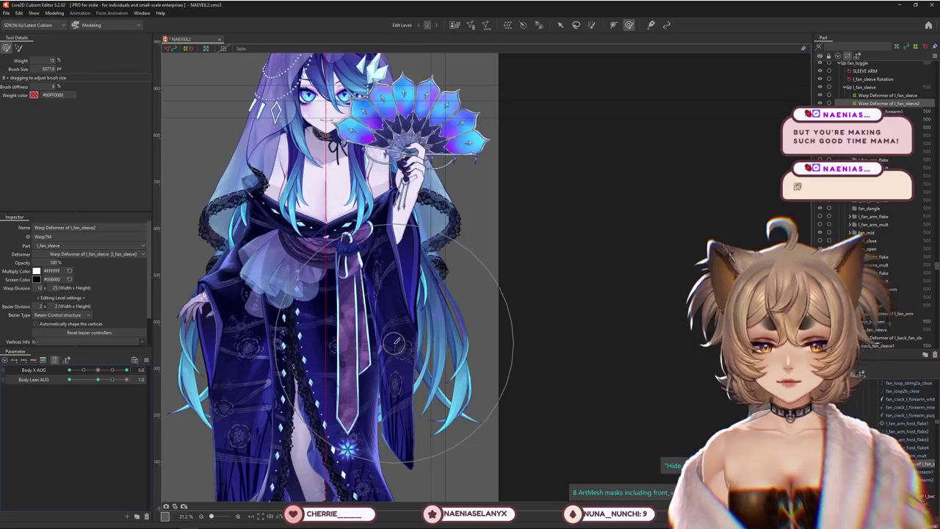
pyautogui.moveTo(395, 342); pyautogui.dragTo(426, 242)
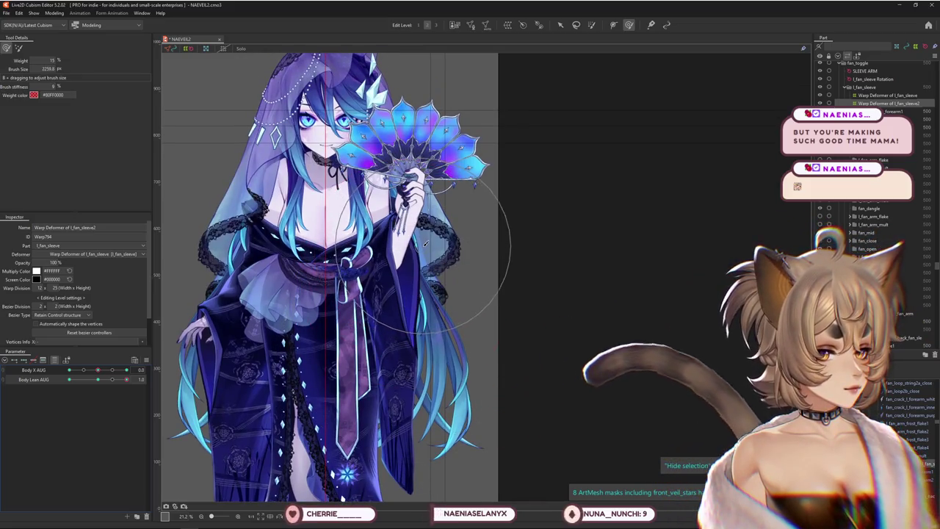
pyautogui.scroll(1, 344, 257)
pyautogui.scroll(1, 441, 243)
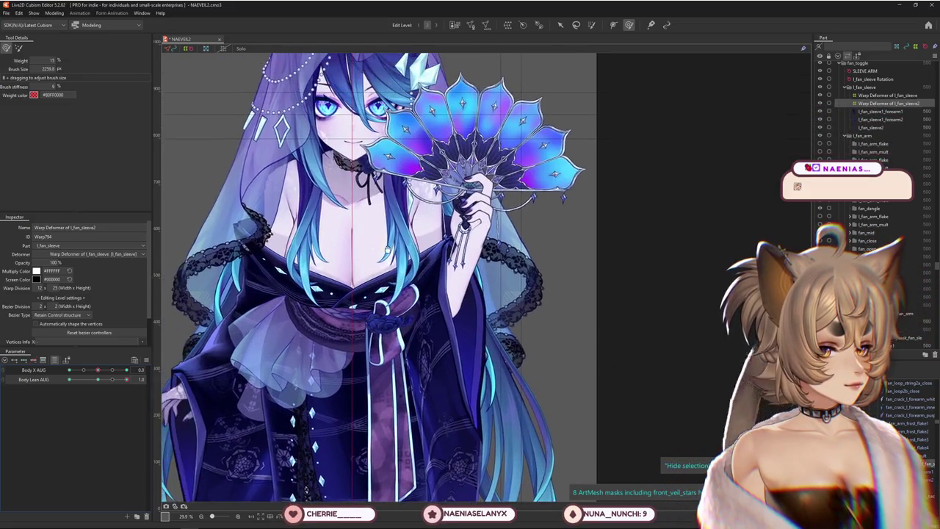
pyautogui.moveTo(499, 234); pyautogui.dragTo(441, 294)
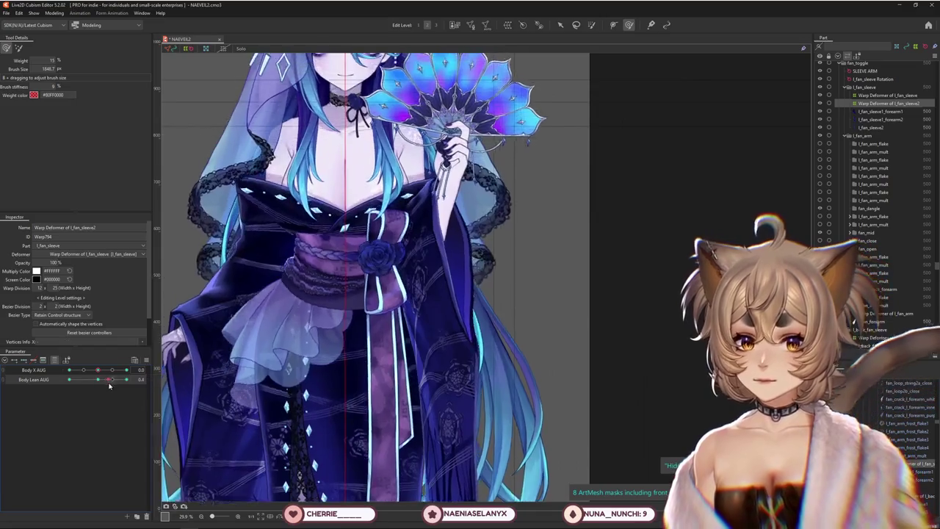
pyautogui.moveTo(334, 410); pyautogui.dragTo(312, 380, button='middle')
pyautogui.moveTo(443, 338); pyautogui.dragTo(501, 258)
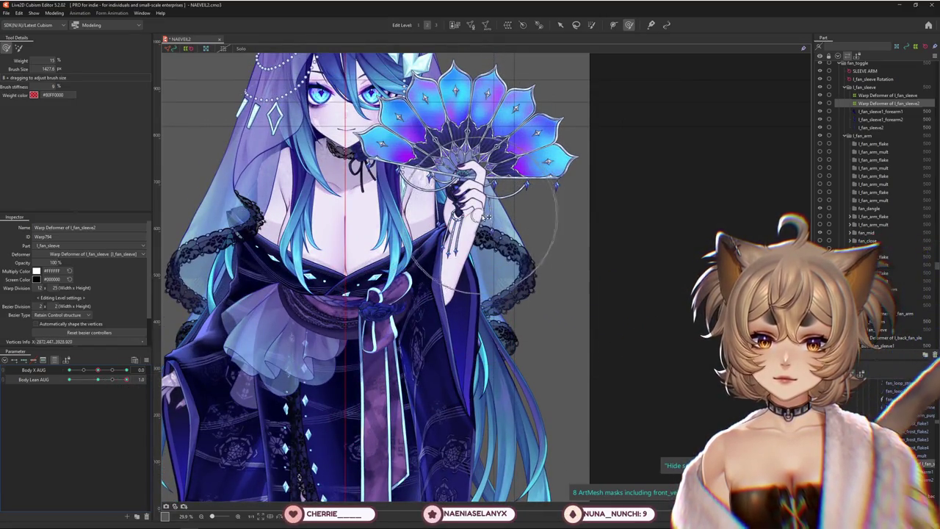
pyautogui.click(316, 522)
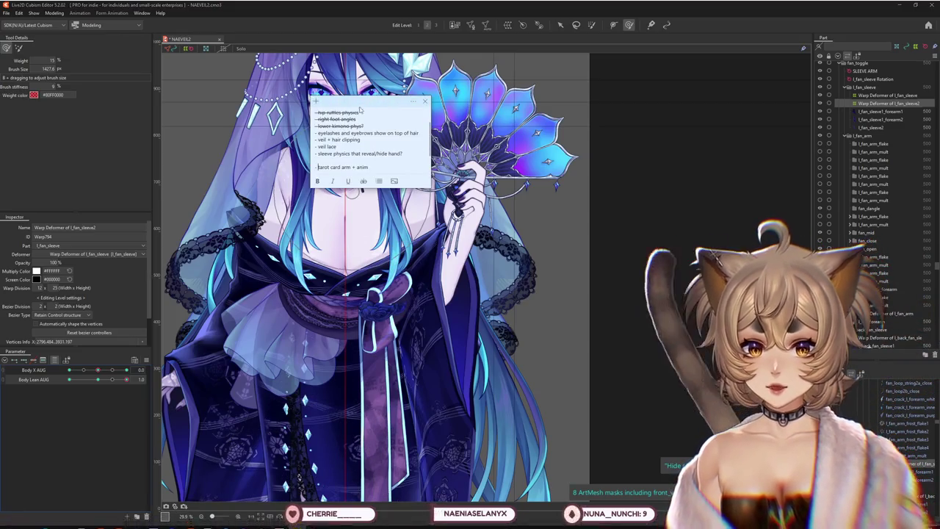
# Review the to-do list in an enlarged note moved off the model, then return to the Live2D canvas.
pyautogui.scroll(-1, 397, 154)
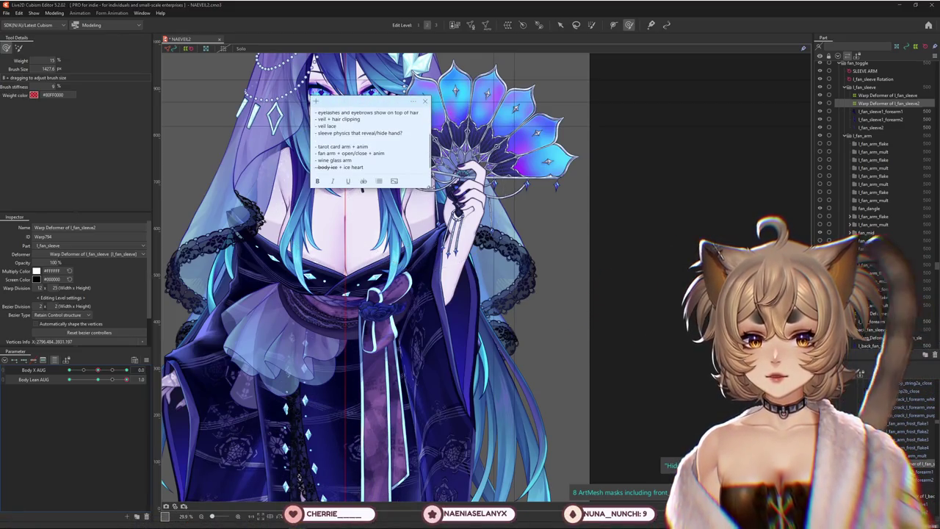
pyautogui.moveTo(430, 186)
pyautogui.mouseDown()
pyautogui.moveTo(492, 330)
pyautogui.moveTo(428, 235)
pyautogui.mouseUp()
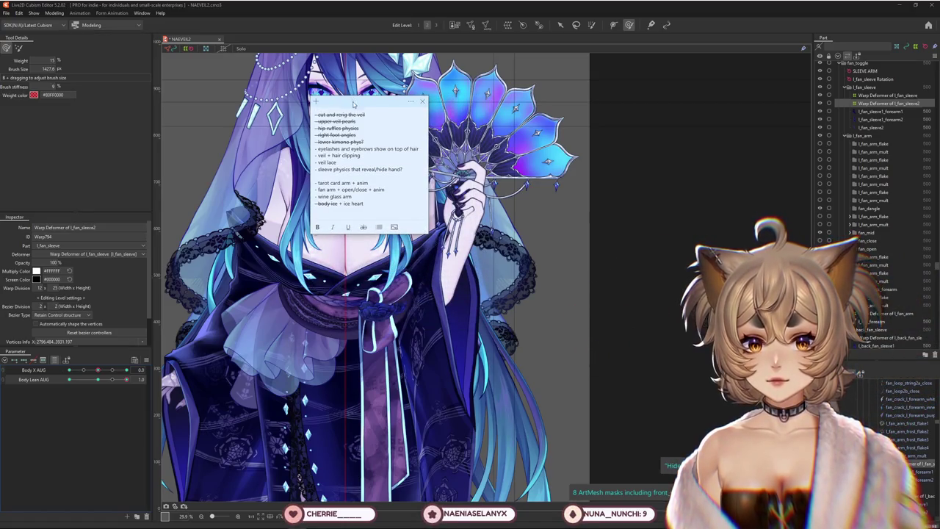
pyautogui.moveTo(353, 105)
pyautogui.mouseDown()
pyautogui.moveTo(683, 59)
pyautogui.moveTo(720, 66)
pyautogui.mouseUp()
pyautogui.click(650, 317)
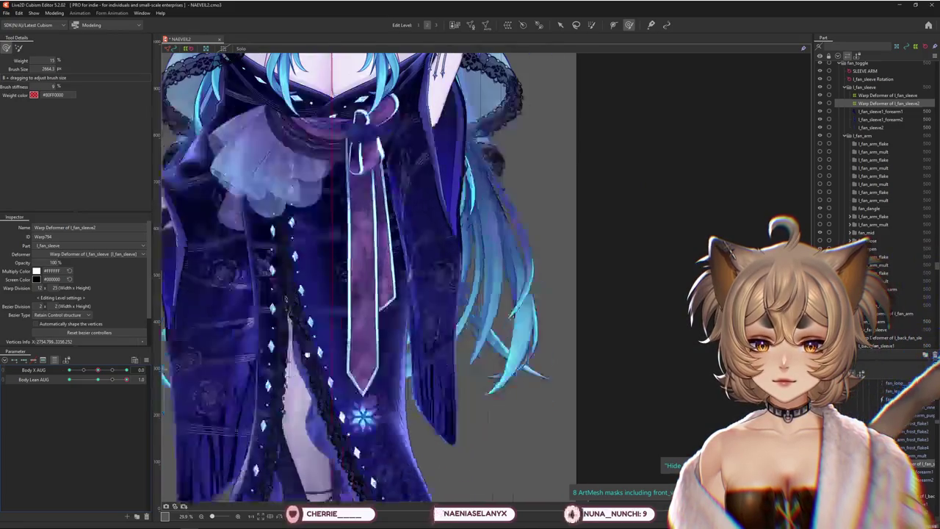
pyautogui.moveTo(514, 321); pyautogui.dragTo(471, 322)
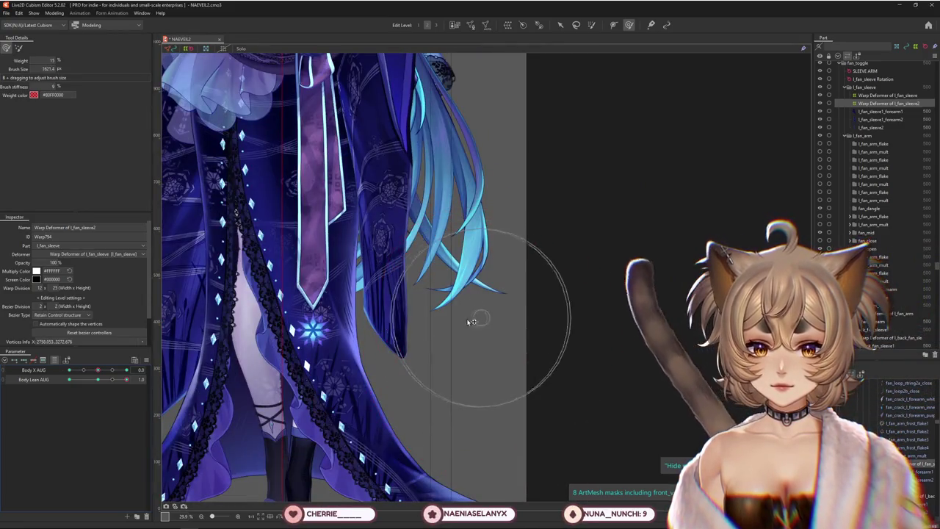
pyautogui.scroll(-3, 447, 400)
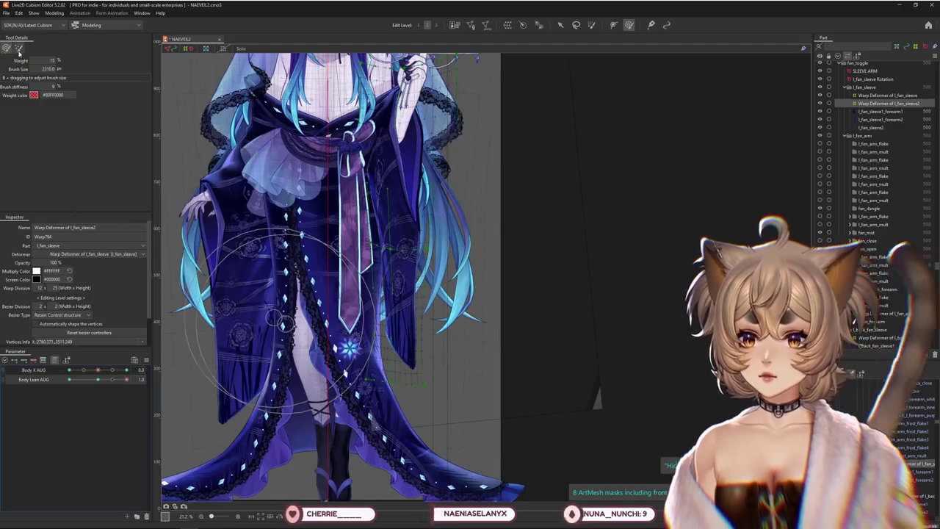
pyautogui.click(20, 50)
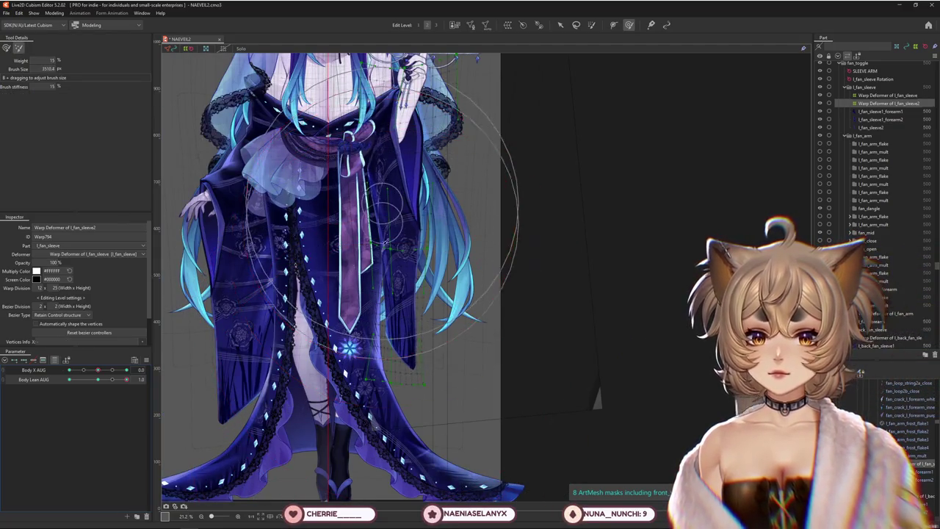
pyautogui.moveTo(127, 379)
pyautogui.mouseDown()
pyautogui.moveTo(99, 380)
pyautogui.moveTo(127, 379)
pyautogui.mouseUp()
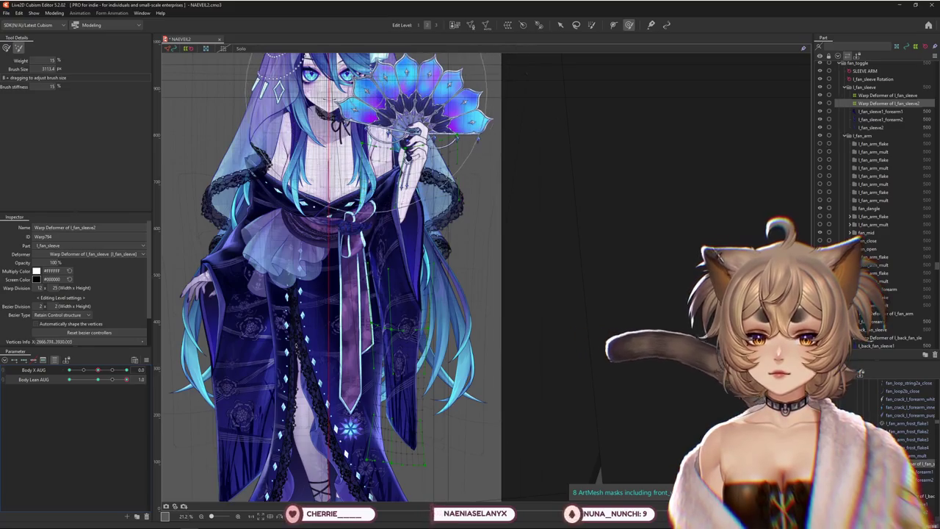
pyautogui.moveTo(126, 379)
pyautogui.mouseDown()
pyautogui.moveTo(93, 388)
pyautogui.moveTo(134, 380)
pyautogui.mouseUp()
pyautogui.scroll(-3, 399, 311)
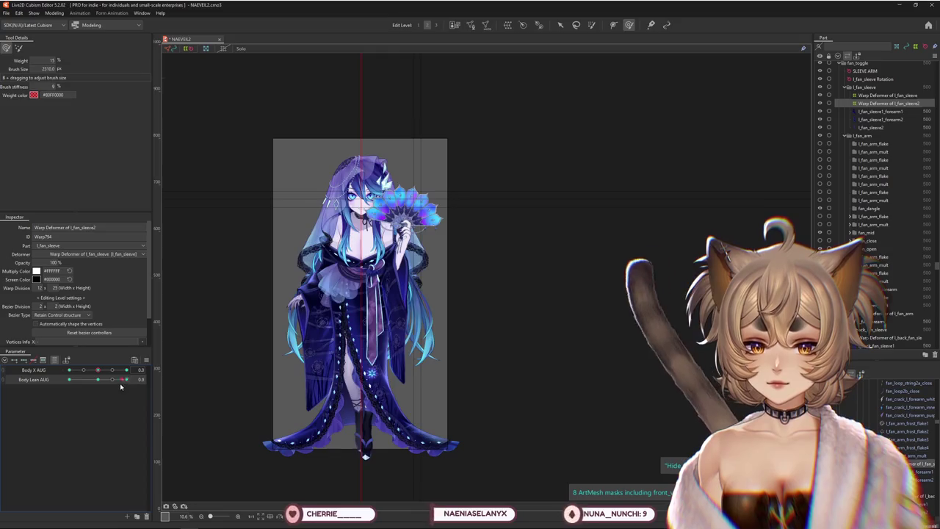
pyautogui.scroll(5, 384, 254)
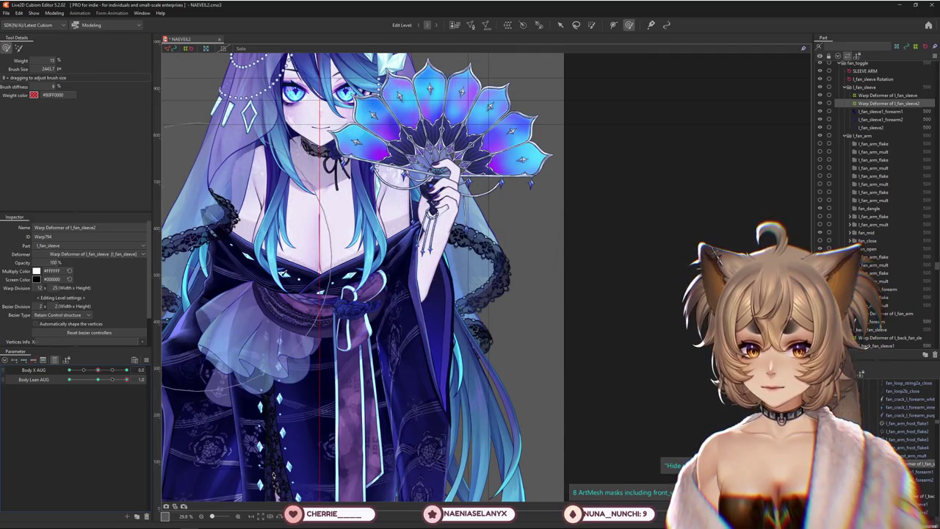
pyautogui.moveTo(311, 257); pyautogui.dragTo(313, 246)
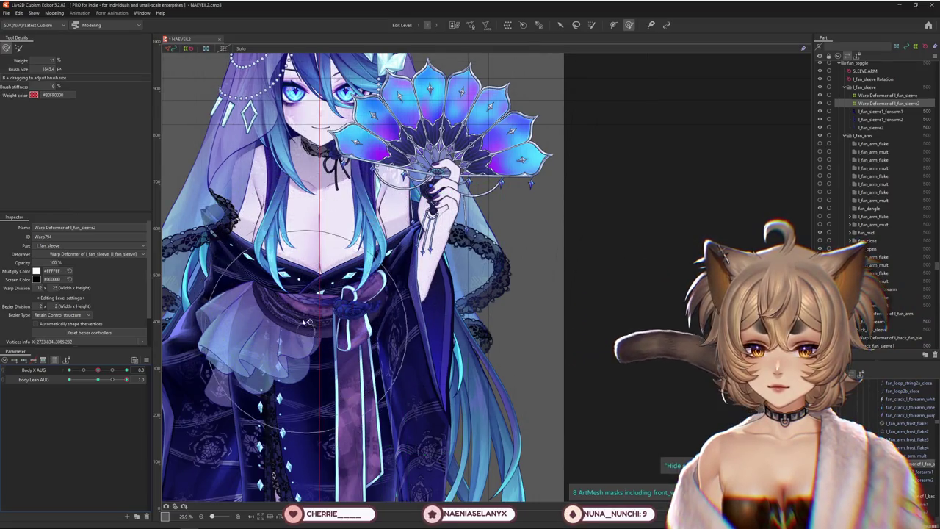
pyautogui.scroll(-3, 279, 351)
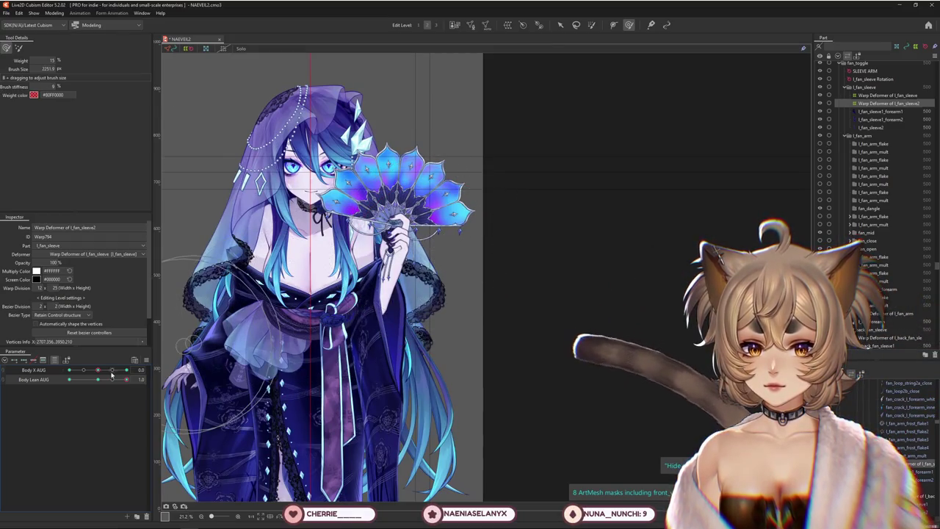
# Resize the brush around the fan and swing Body X AUG between -10, 0 and 10.
pyautogui.moveTo(437, 236)
pyautogui.mouseDown()
pyautogui.moveTo(398, 234)
pyautogui.moveTo(365, 250)
pyautogui.mouseUp()
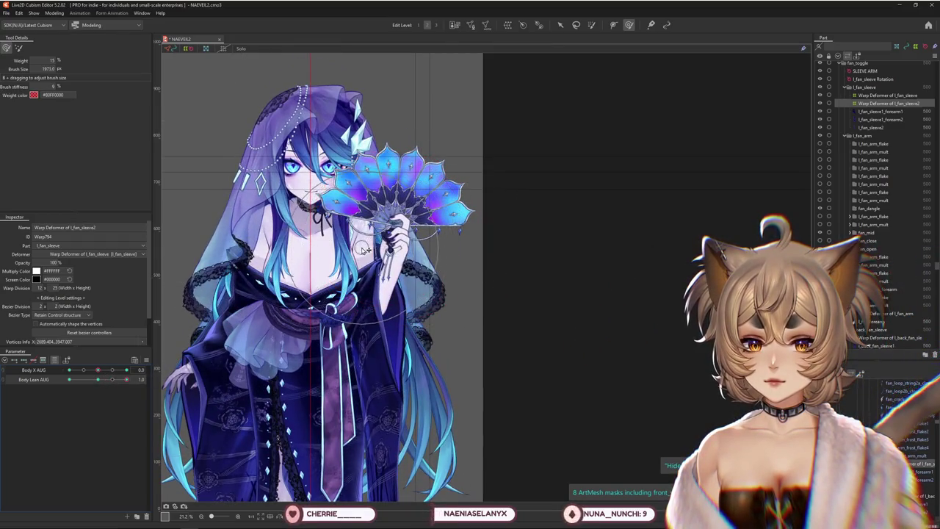
pyautogui.moveTo(96, 376); pyautogui.dragTo(34, 375)
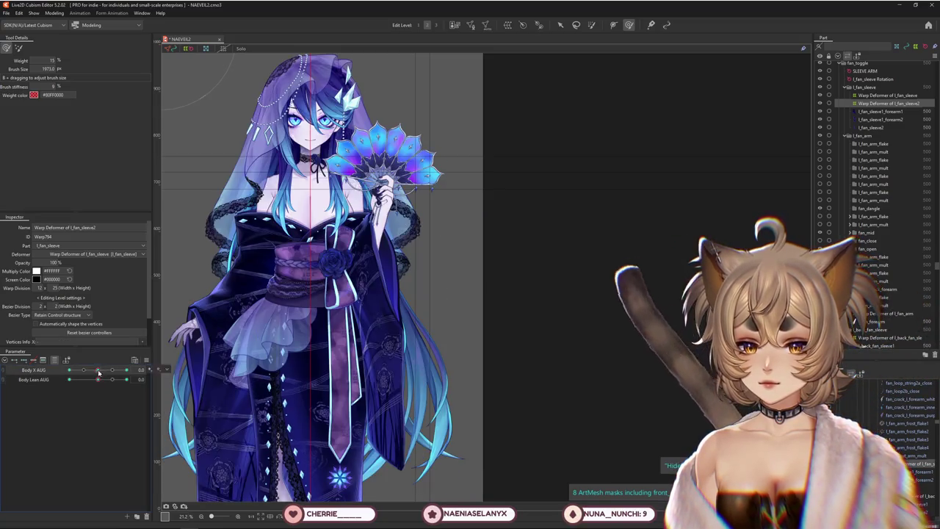
pyautogui.moveTo(92, 375); pyautogui.dragTo(50, 379)
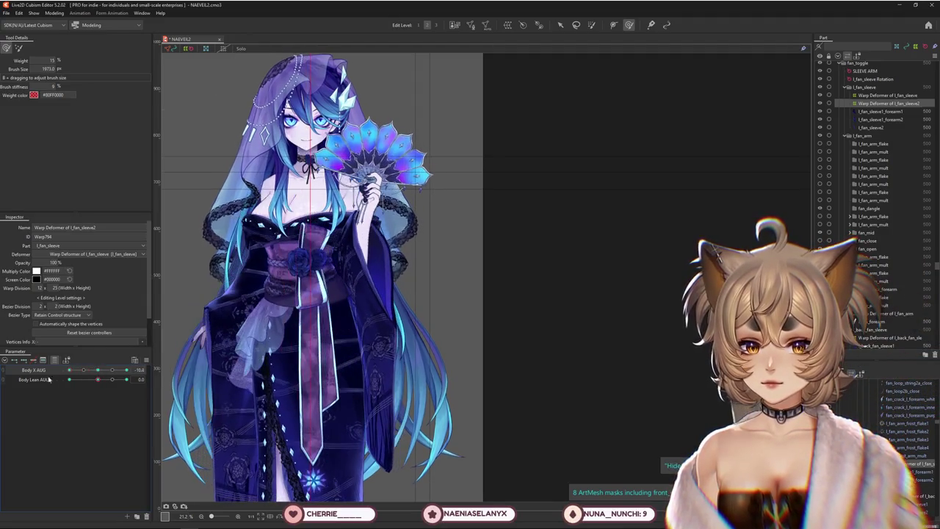
pyautogui.moveTo(383, 314); pyautogui.dragTo(388, 333)
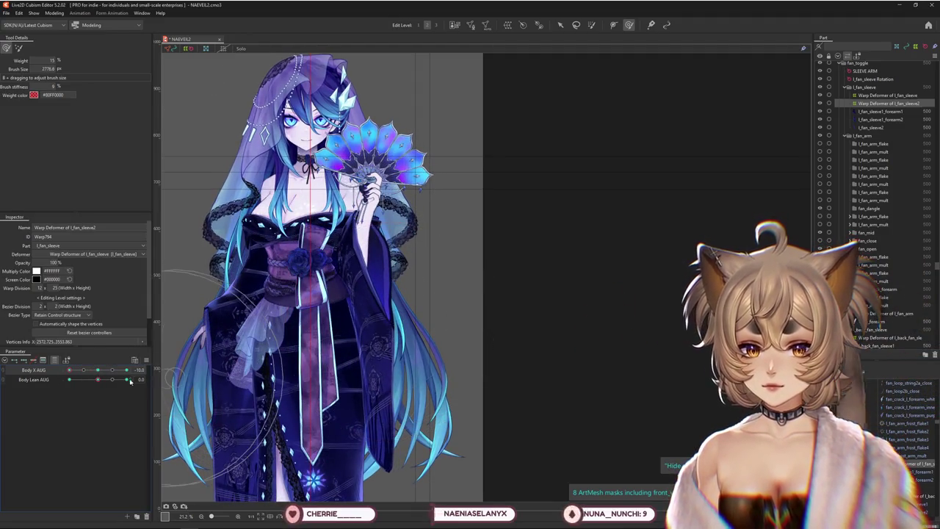
pyautogui.moveTo(74, 370); pyautogui.dragTo(129, 369)
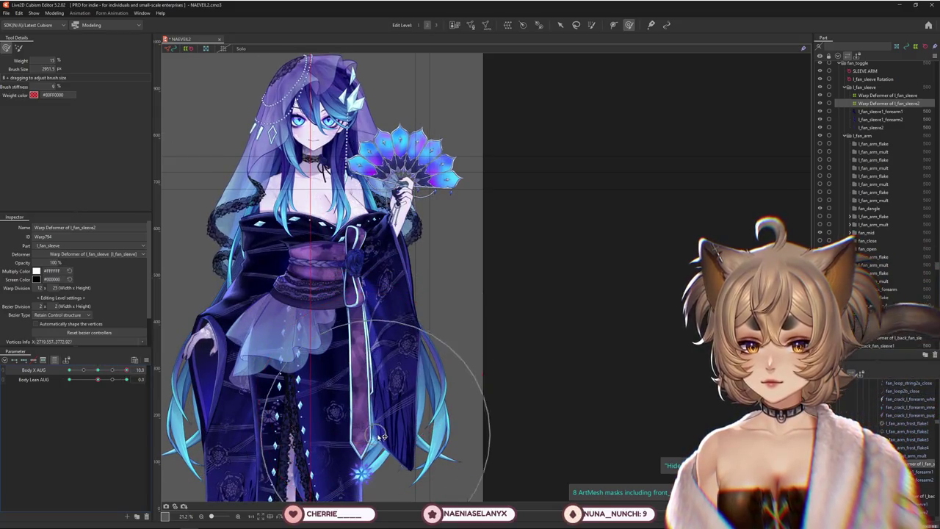
pyautogui.moveTo(432, 424); pyautogui.dragTo(387, 407)
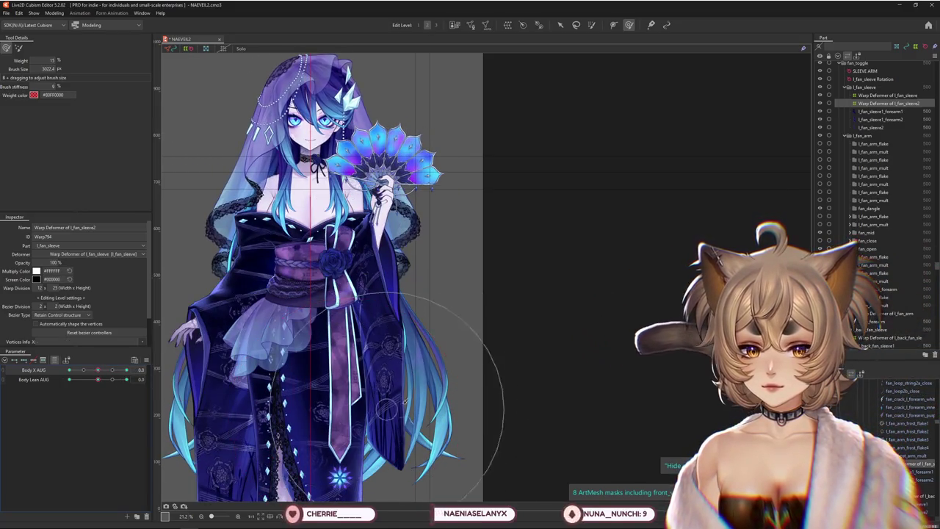
pyautogui.moveTo(372, 307); pyautogui.dragTo(404, 396)
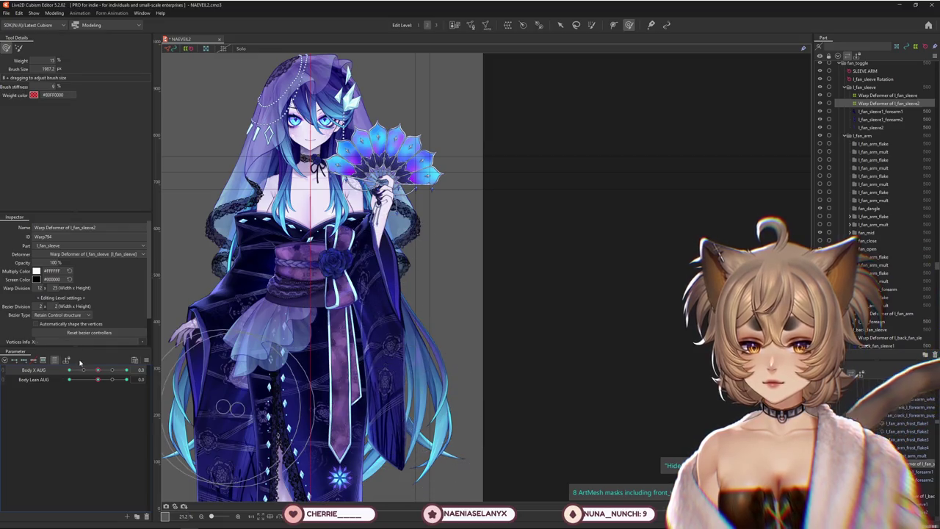
pyautogui.moveTo(281, 416); pyautogui.dragTo(309, 452)
# Enlarge the brush and sculpt the robe and sleeve deformation.
pyautogui.moveTo(103, 372)
pyautogui.mouseDown()
pyautogui.moveTo(57, 373)
pyautogui.moveTo(126, 379)
pyautogui.mouseUp()
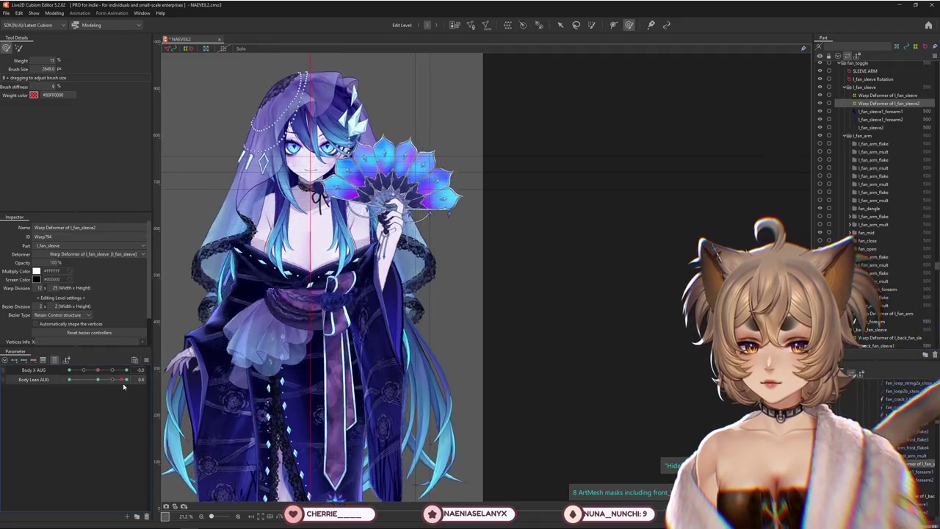
pyautogui.scroll(-3, 289, 297)
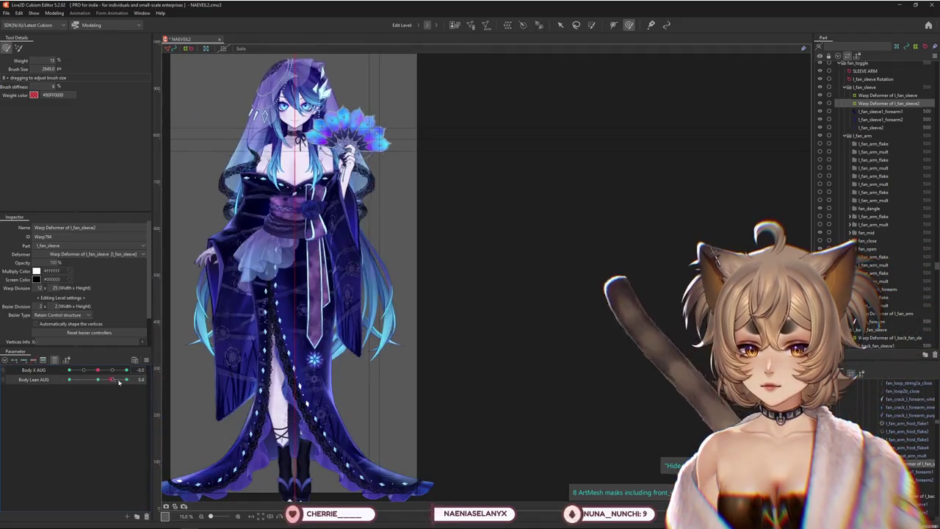
pyautogui.moveTo(297, 389); pyautogui.dragTo(368, 357)
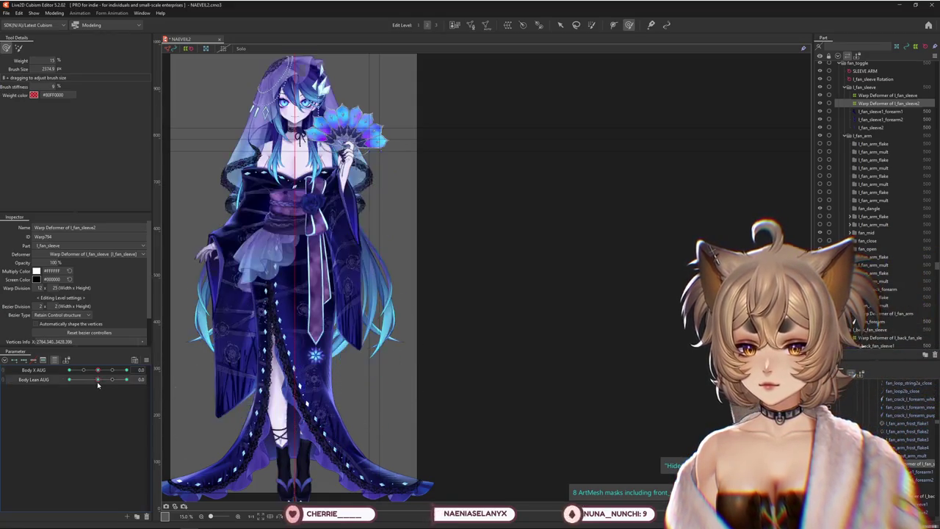
pyautogui.moveTo(288, 353); pyautogui.dragTo(402, 410)
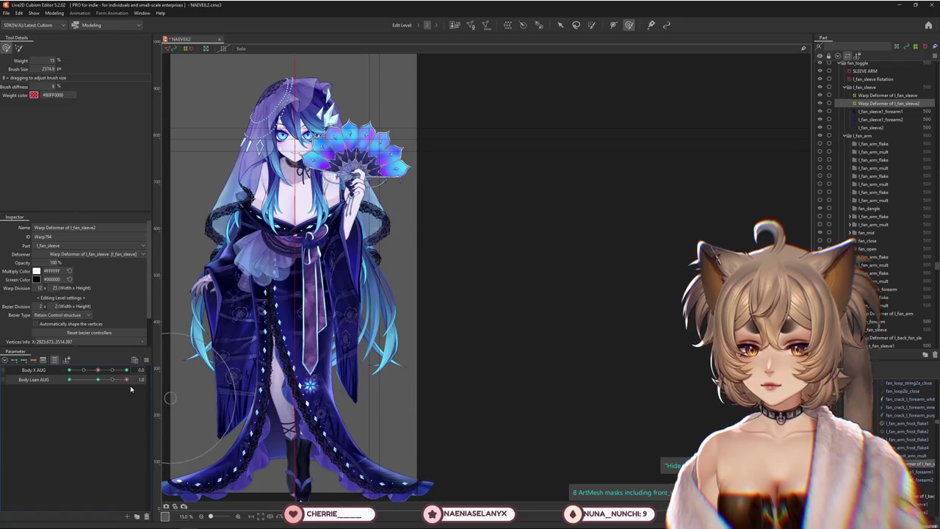
# Lean the model to Body Lean AUG -1.0 and resize the brush around the sleeve.
pyautogui.moveTo(95, 381); pyautogui.dragTo(69, 383)
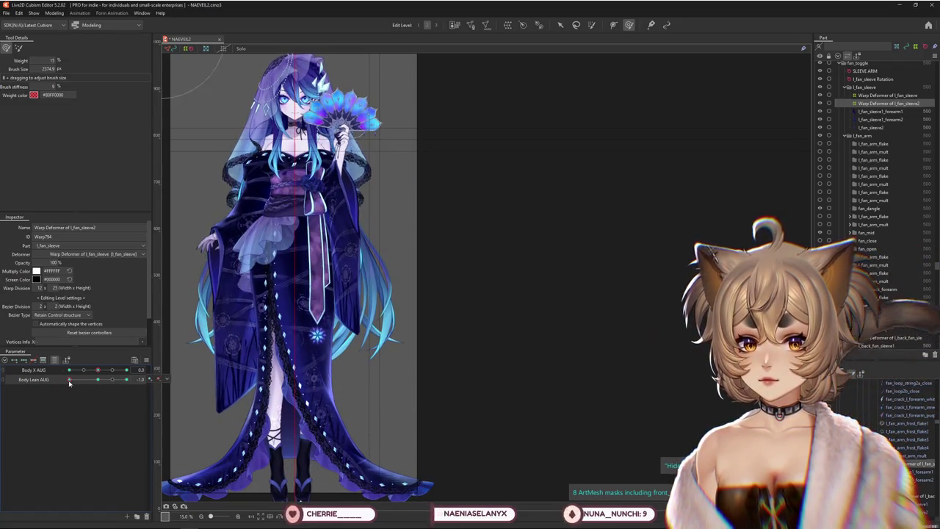
pyautogui.moveTo(422, 274); pyautogui.dragTo(358, 279)
pyautogui.moveTo(373, 311); pyautogui.dragTo(378, 197)
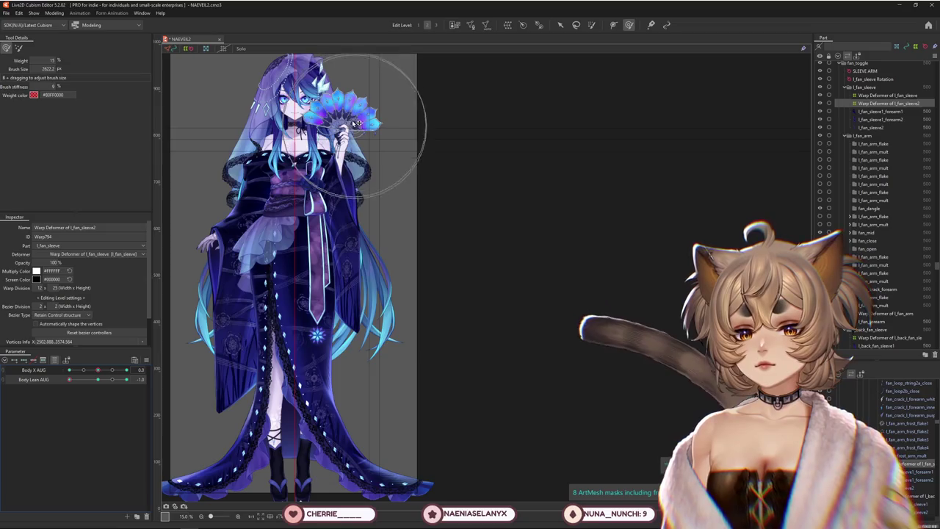
pyautogui.click(98, 380)
pyautogui.moveTo(97, 379); pyautogui.dragTo(46, 378)
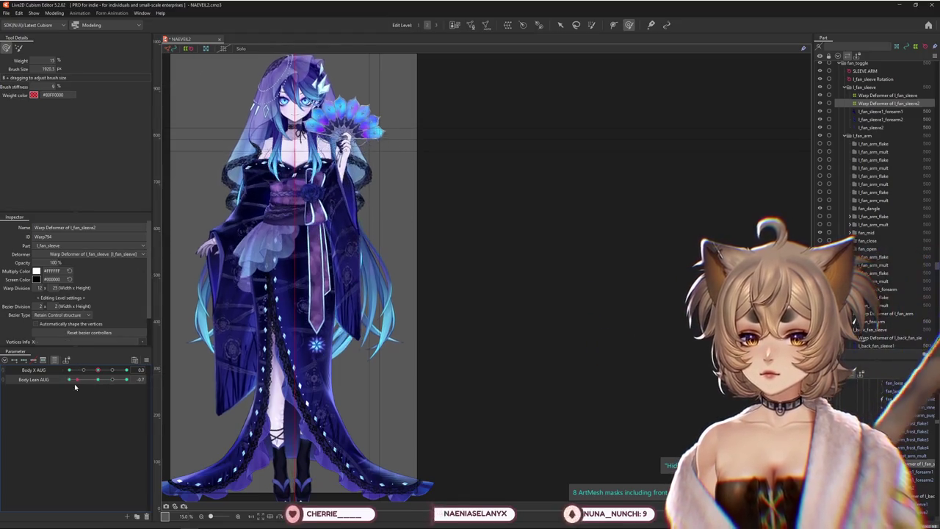
# At Body Lean AUG -1.0, enlarge the brush and push the sleeve warp into shape, previewing the lean.
pyautogui.scroll(5, 291, 134)
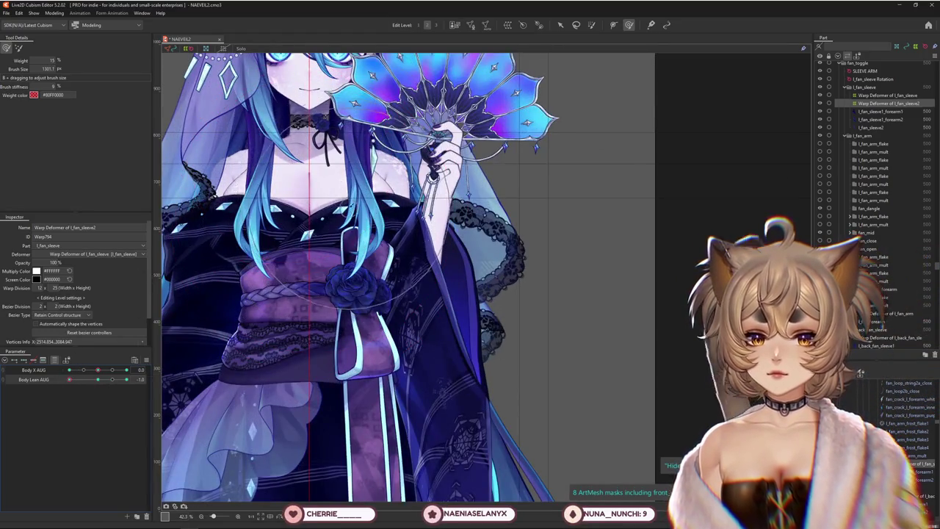
pyautogui.moveTo(333, 239); pyautogui.dragTo(307, 195)
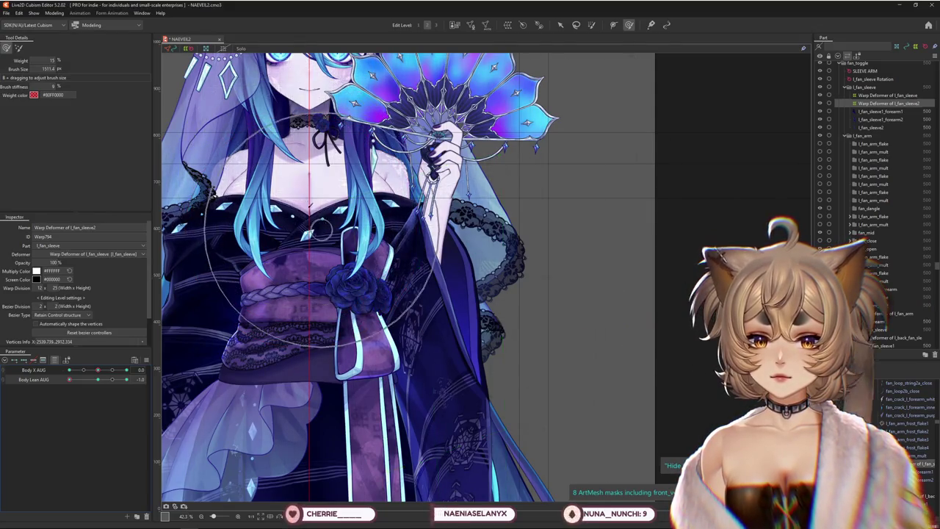
pyautogui.scroll(-5, 490, 347)
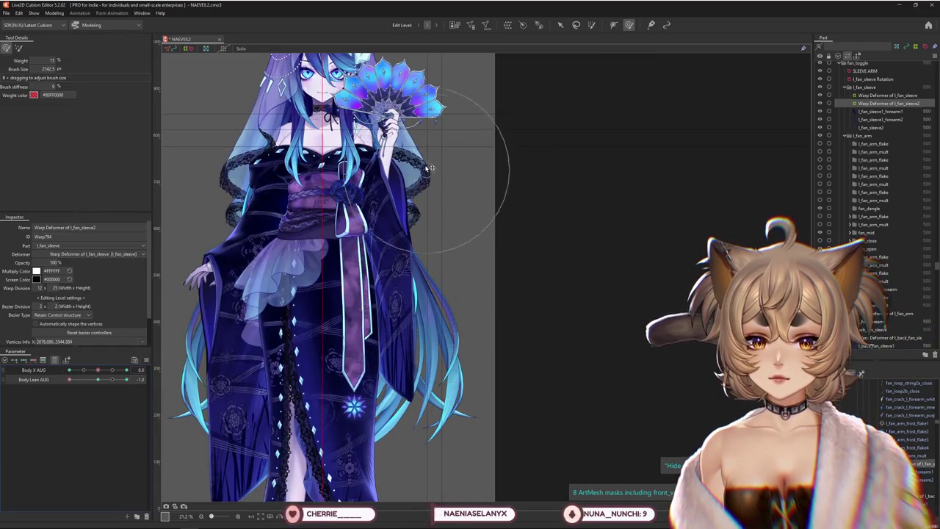
pyautogui.moveTo(70, 379); pyautogui.dragTo(69, 378)
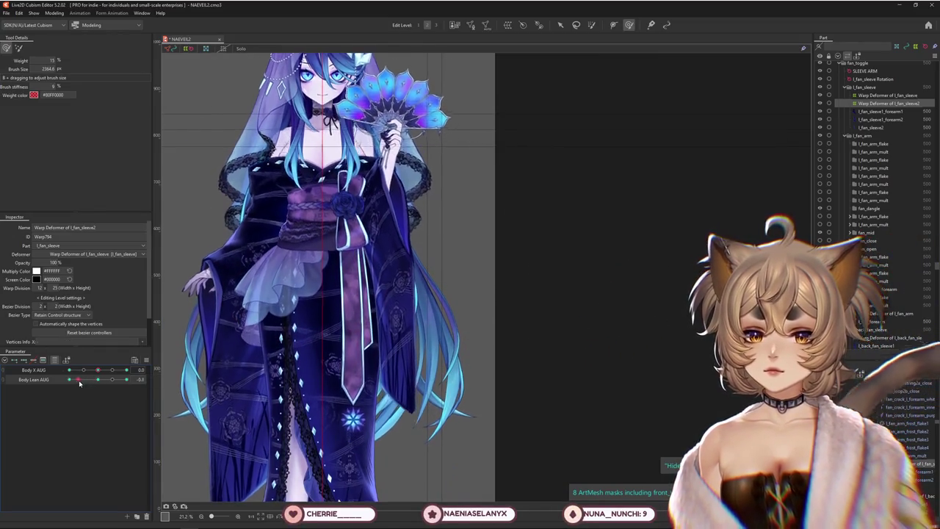
pyautogui.moveTo(334, 400); pyautogui.dragTo(345, 400)
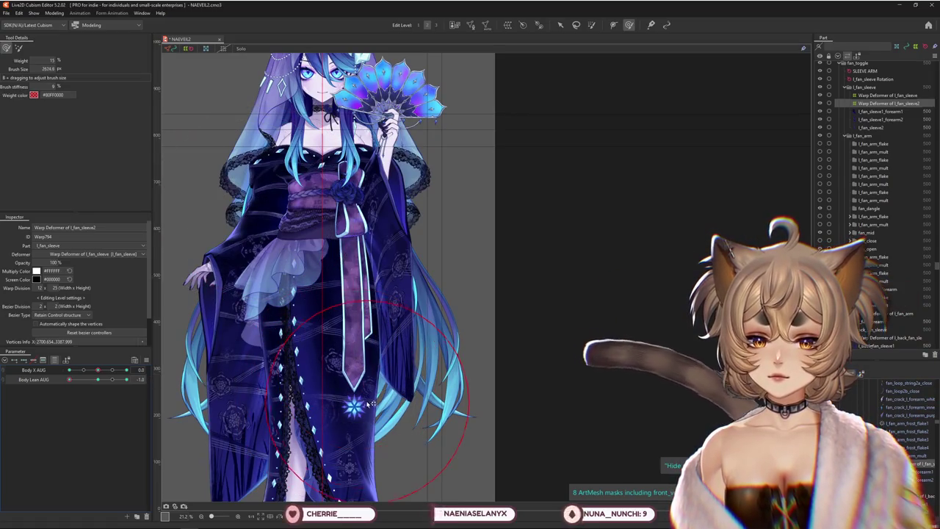
pyautogui.moveTo(112, 378)
pyautogui.mouseDown()
pyautogui.moveTo(49, 387)
pyautogui.moveTo(98, 379)
pyautogui.mouseUp()
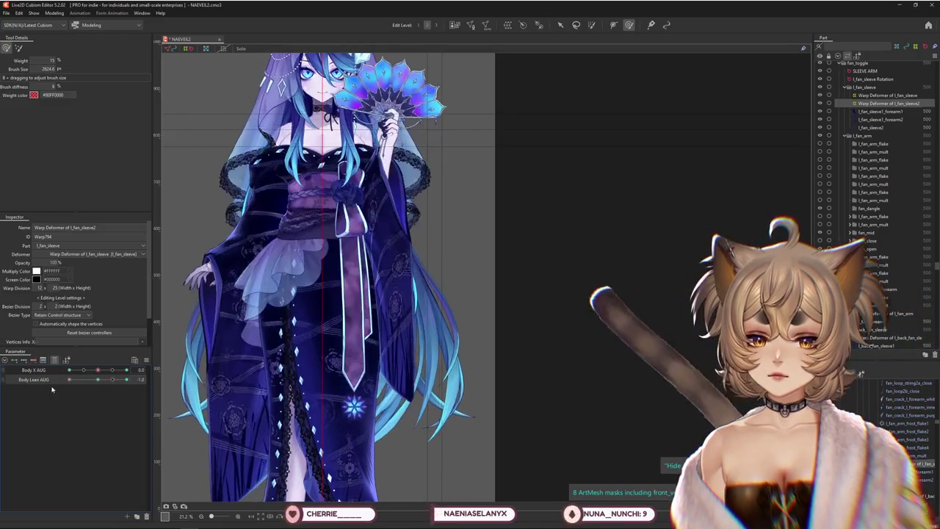
pyautogui.moveTo(470, 419); pyautogui.dragTo(484, 417)
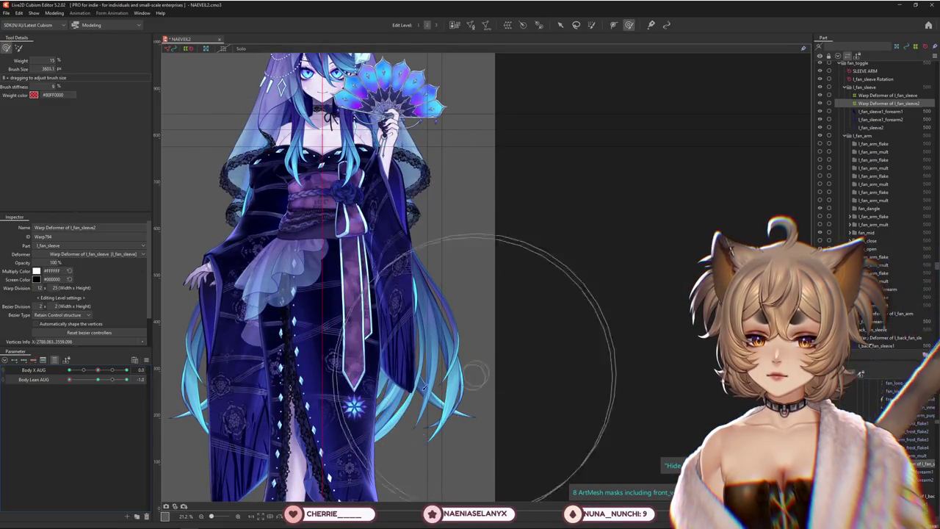
pyautogui.moveTo(414, 370); pyautogui.dragTo(352, 326)
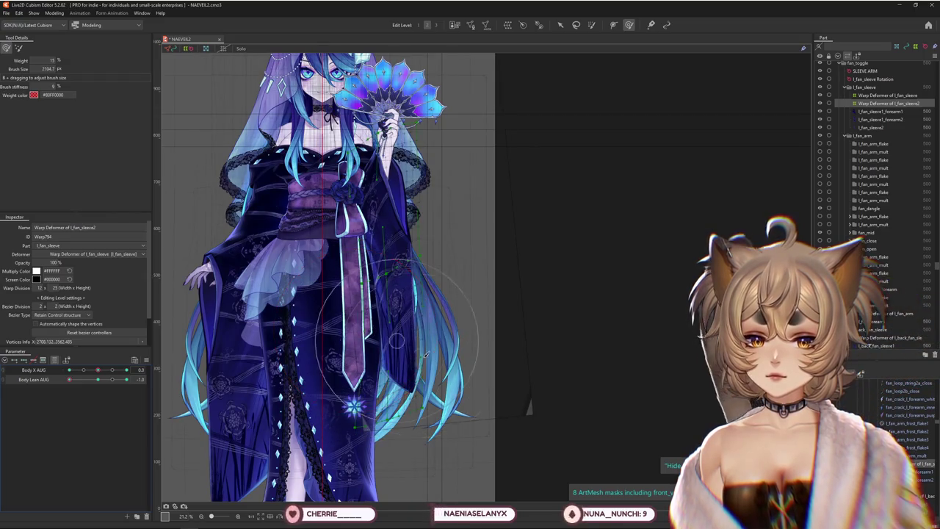
pyautogui.moveTo(101, 379); pyautogui.dragTo(98, 379)
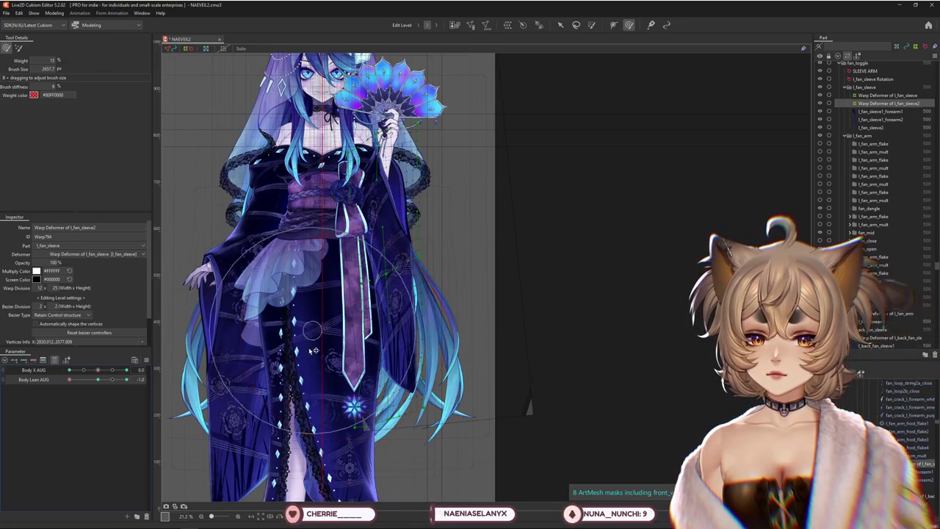
# Sculpt the sleeve warp's right side with an enlarged weighted brush and preview the lean.
pyautogui.moveTo(568, 377); pyautogui.dragTo(477, 293)
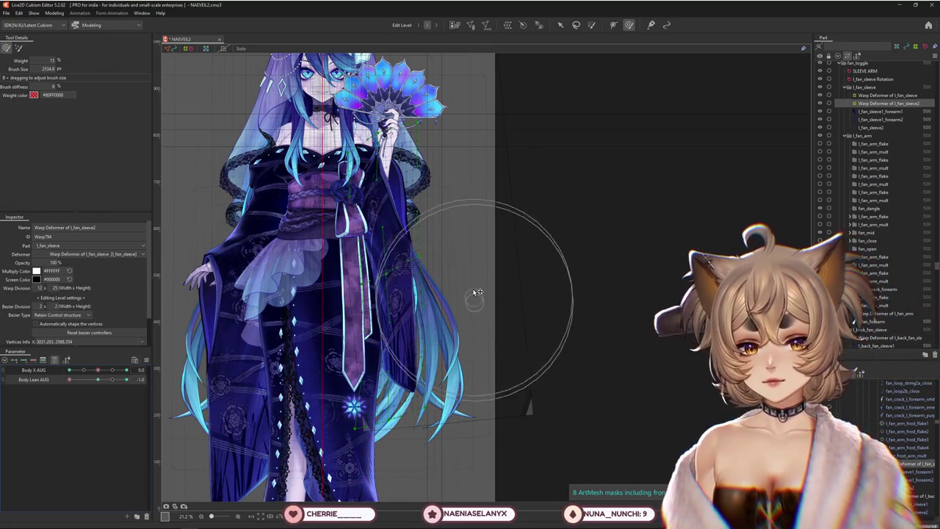
pyautogui.moveTo(49, 84); pyautogui.dragTo(2, 69)
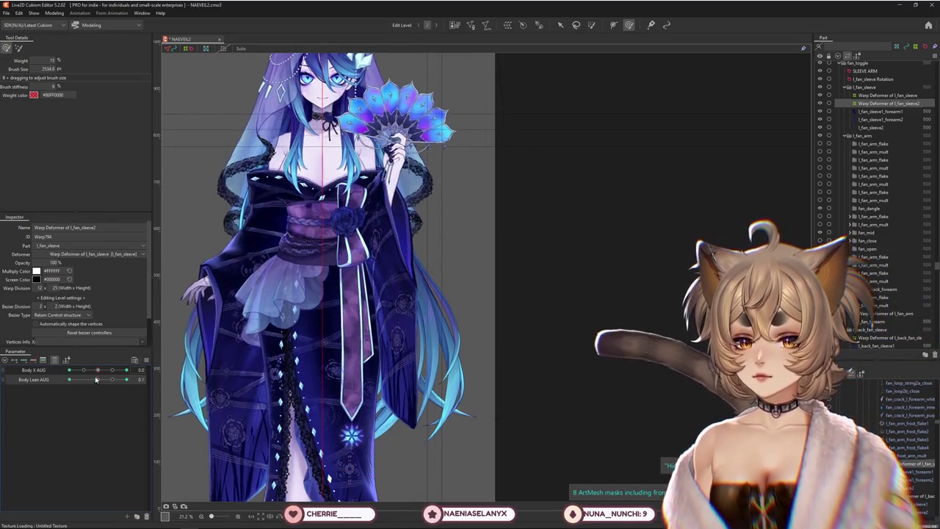
pyautogui.click(61, 370)
pyautogui.moveTo(98, 379); pyautogui.dragTo(166, 379)
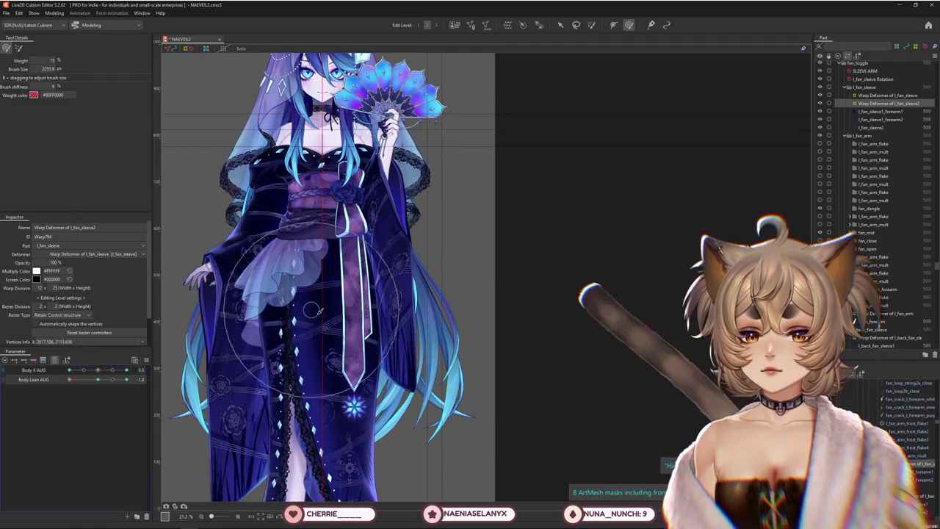
pyautogui.click(102, 382)
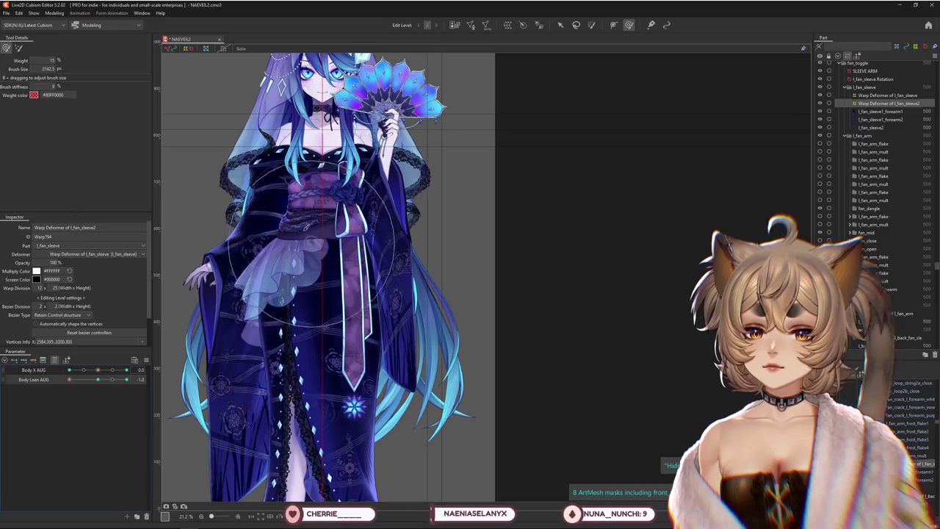
# Resize the deform brush and brush-adjust the sleeve warp around the sash at Body Lean AUG -1.0.
pyautogui.scroll(3, 380, 289)
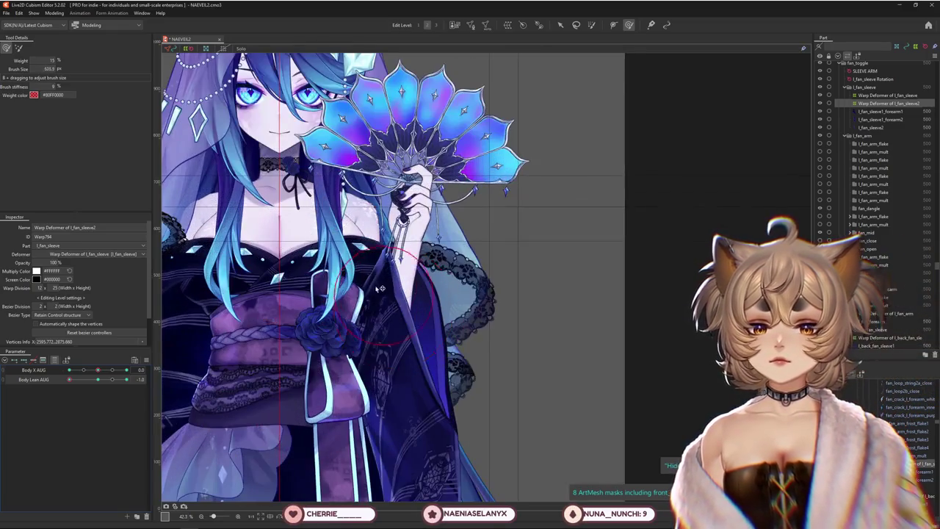
pyautogui.scroll(-2, 388, 294)
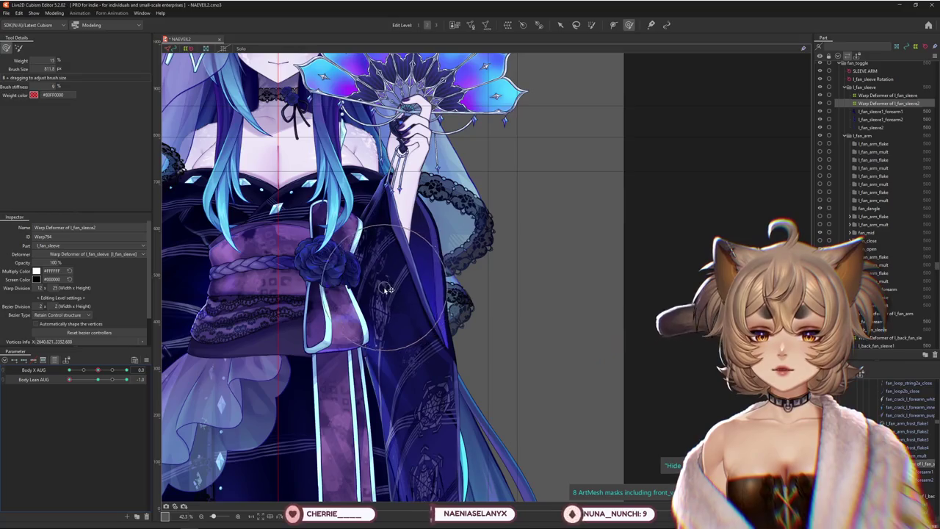
pyautogui.moveTo(392, 289); pyautogui.dragTo(487, 247)
pyautogui.hscroll(-1, 321, 363)
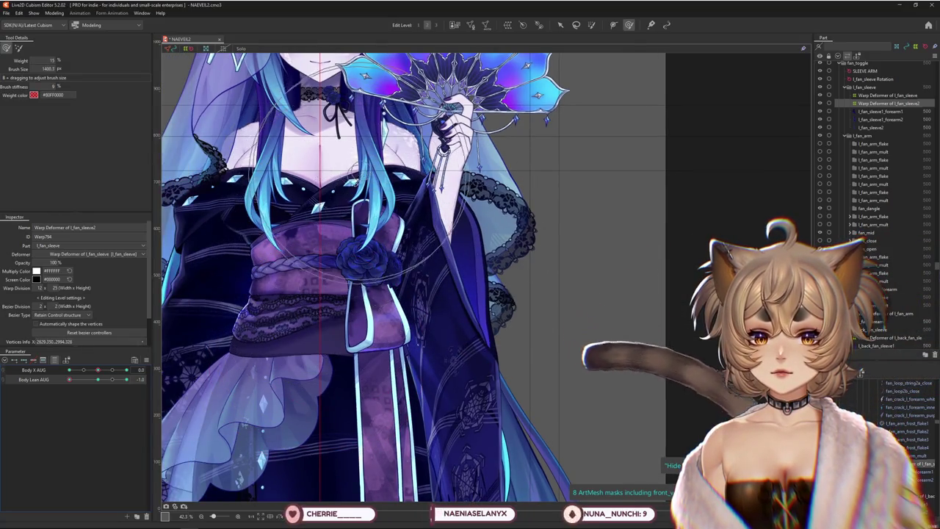
pyautogui.click(99, 383)
pyautogui.scroll(-1, 382, 353)
pyautogui.scroll(-1, 381, 352)
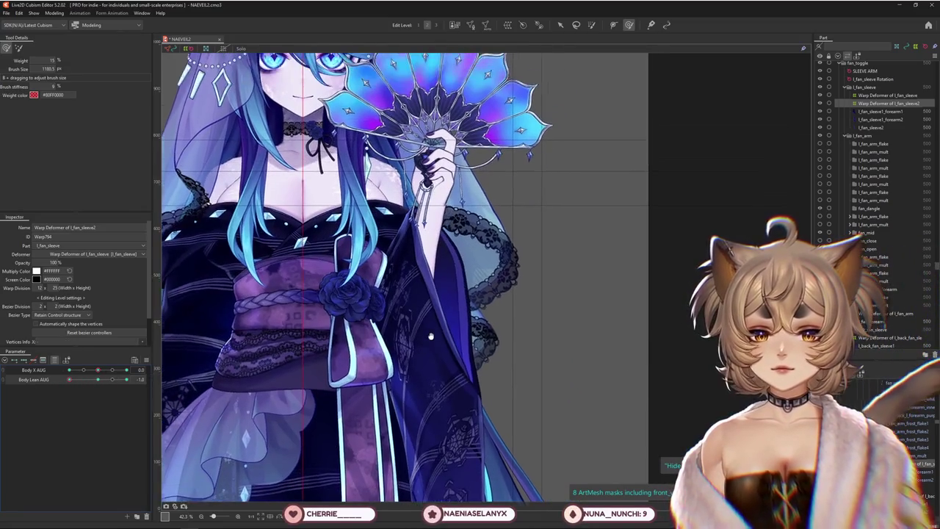
pyautogui.scroll(-2, 352, 327)
pyautogui.moveTo(352, 327); pyautogui.dragTo(445, 324)
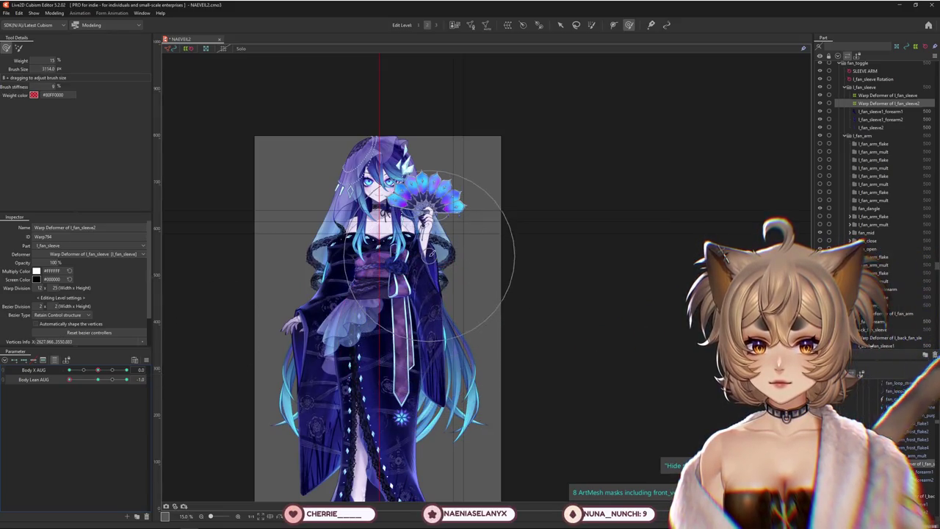
pyautogui.scroll(2, 459, 248)
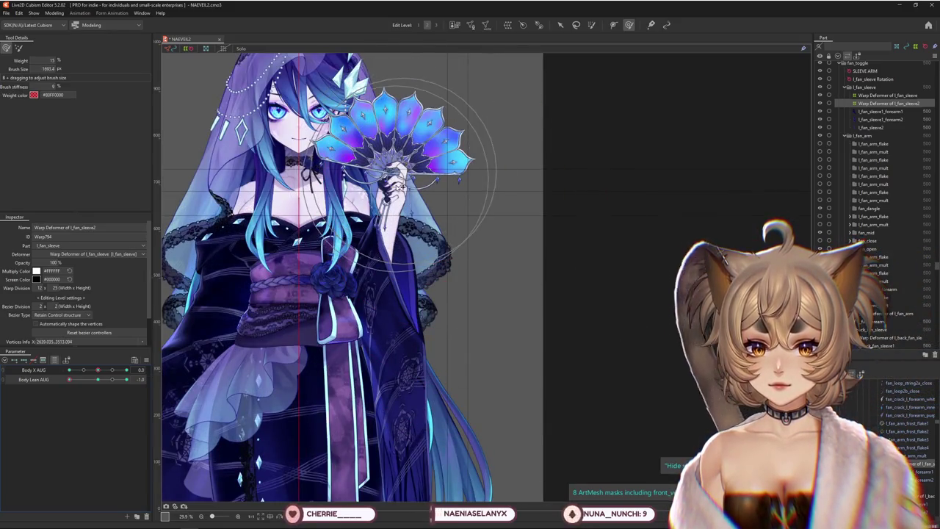
pyautogui.moveTo(401, 187); pyautogui.dragTo(395, 197)
# Scrub Body Lean AUG through intermediate lean values, ending back at 1.0.
pyautogui.moveTo(129, 380); pyautogui.dragTo(58, 389)
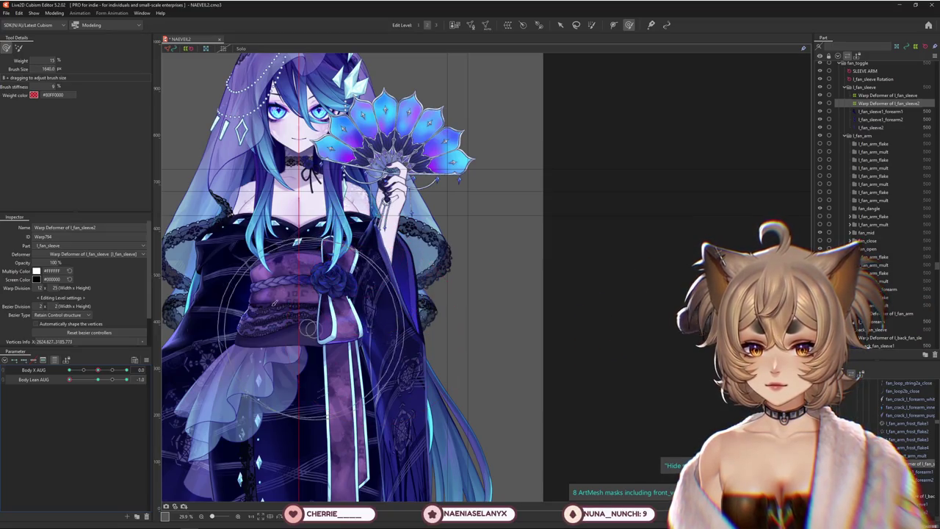
pyautogui.moveTo(69, 380)
pyautogui.mouseDown()
pyautogui.moveTo(86, 382)
pyautogui.moveTo(69, 381)
pyautogui.mouseUp()
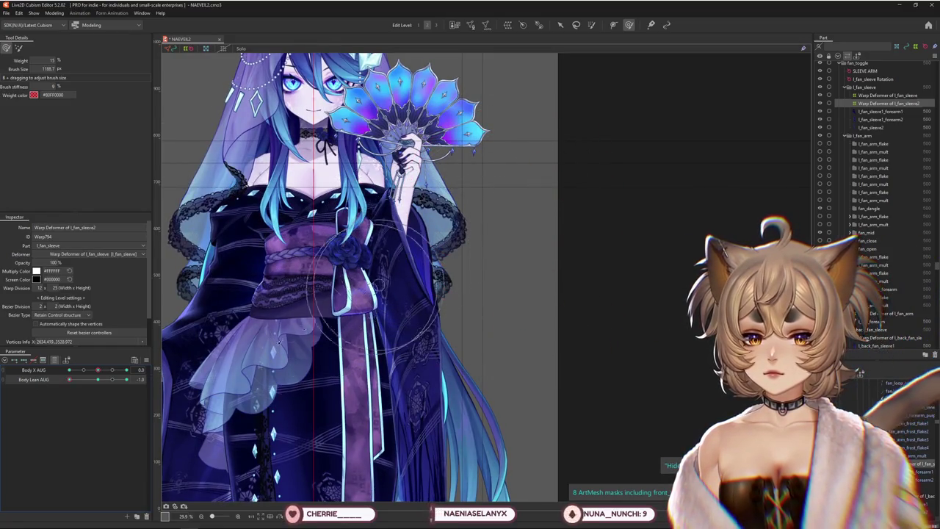
pyautogui.moveTo(69, 379)
pyautogui.mouseDown()
pyautogui.moveTo(80, 396)
pyautogui.moveTo(64, 401)
pyautogui.moveTo(81, 394)
pyautogui.mouseUp()
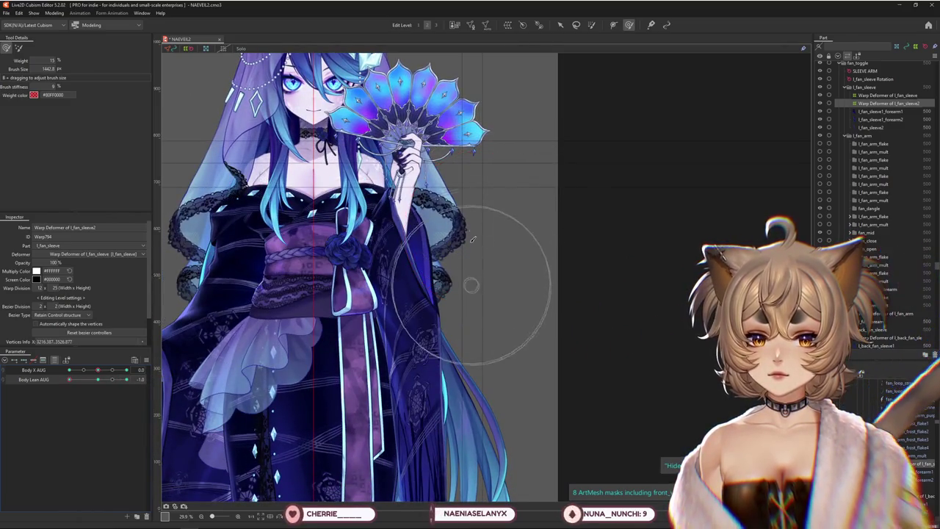
pyautogui.scroll(-2, 465, 252)
pyautogui.moveTo(97, 382)
pyautogui.mouseDown()
pyautogui.moveTo(70, 380)
pyautogui.moveTo(126, 381)
pyautogui.mouseUp()
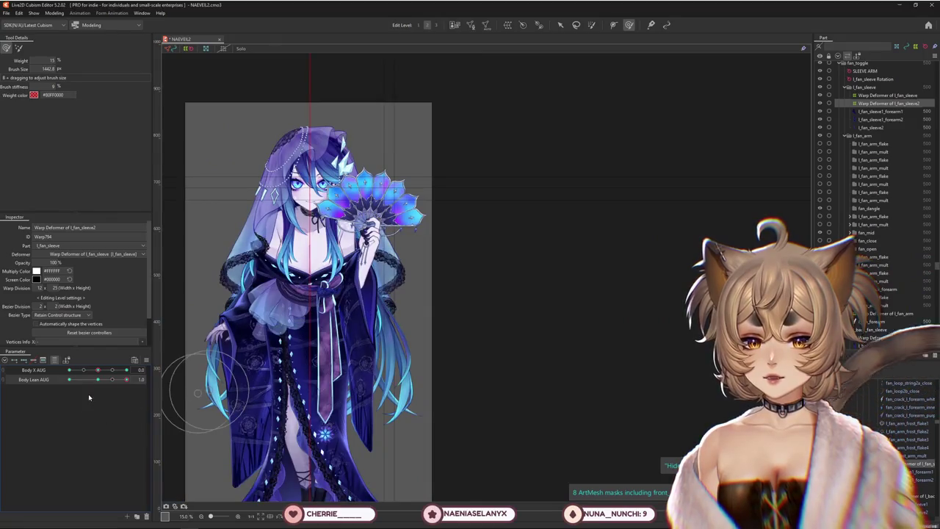
# Switch to the unweighted deform brush, shrink it, and correct the sleeve at Body Lean AUG +1.0.
pyautogui.moveTo(89, 379)
pyautogui.mouseDown()
pyautogui.moveTo(152, 380)
pyautogui.moveTo(70, 381)
pyautogui.mouseUp()
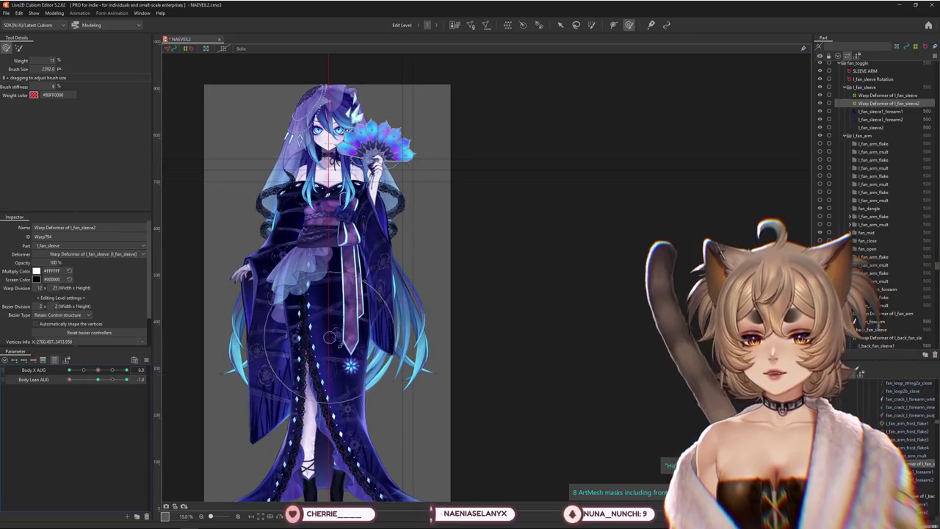
pyautogui.click(18, 48)
pyautogui.moveTo(353, 365); pyautogui.dragTo(351, 367)
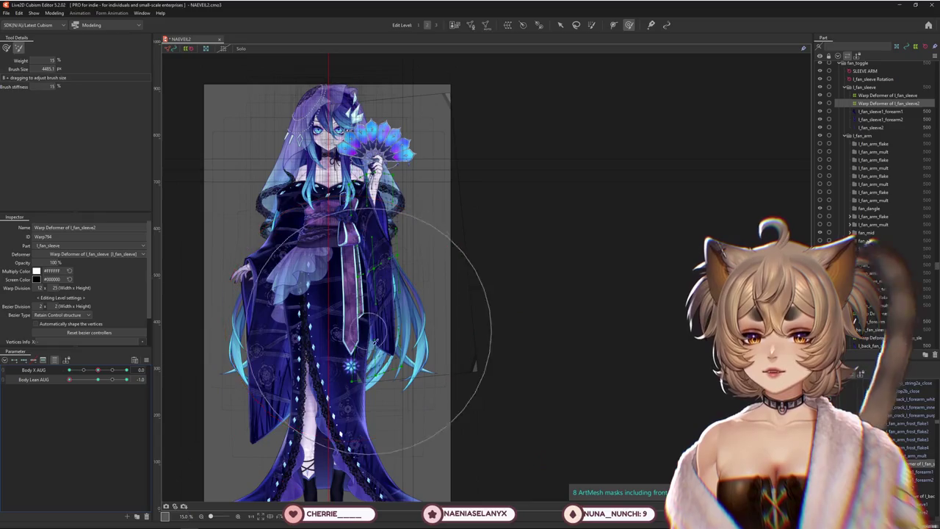
pyautogui.moveTo(95, 383); pyautogui.dragTo(126, 380)
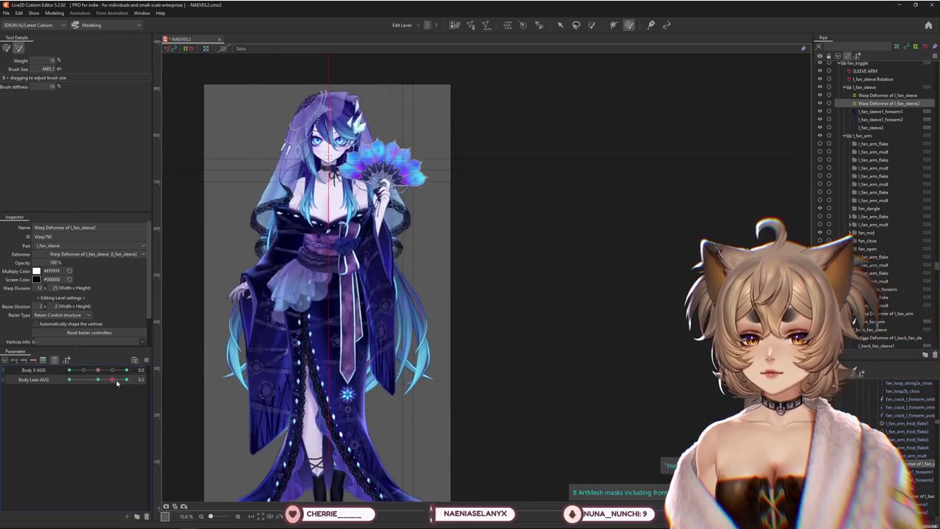
# Return to the weighted brush and check the sleeve at Body Lean AUG -1.0 and a partial lean.
pyautogui.click(6, 48)
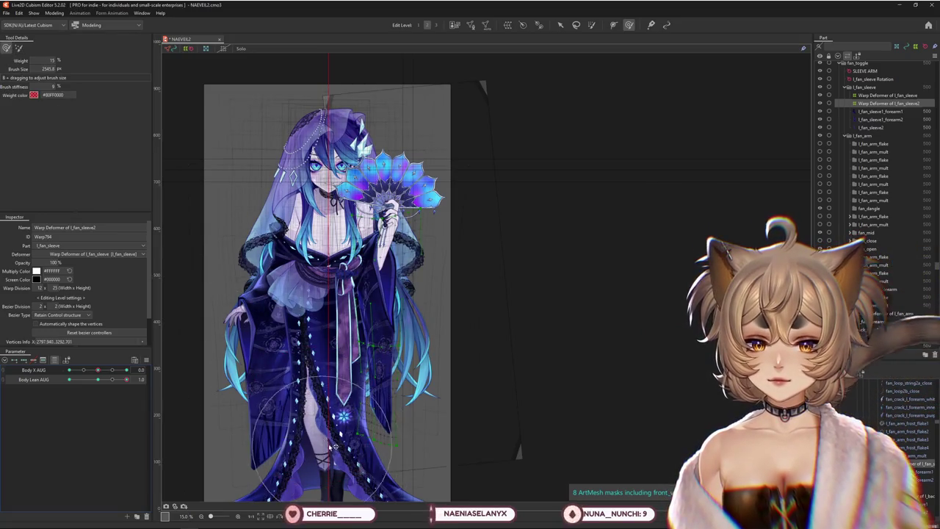
pyautogui.moveTo(127, 380); pyautogui.dragTo(64, 383)
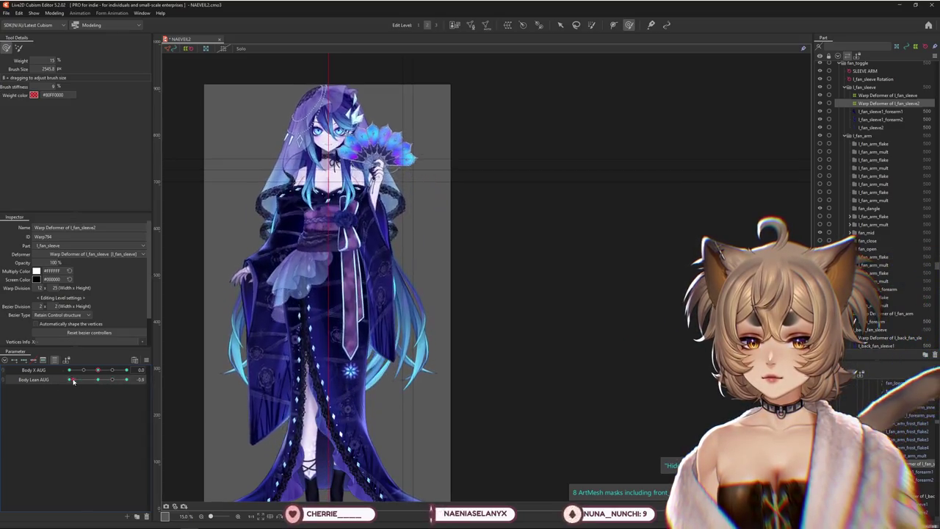
pyautogui.moveTo(69, 380)
pyautogui.mouseDown()
pyautogui.moveTo(141, 371)
pyautogui.moveTo(40, 382)
pyautogui.moveTo(126, 371)
pyautogui.moveTo(98, 371)
pyautogui.mouseUp()
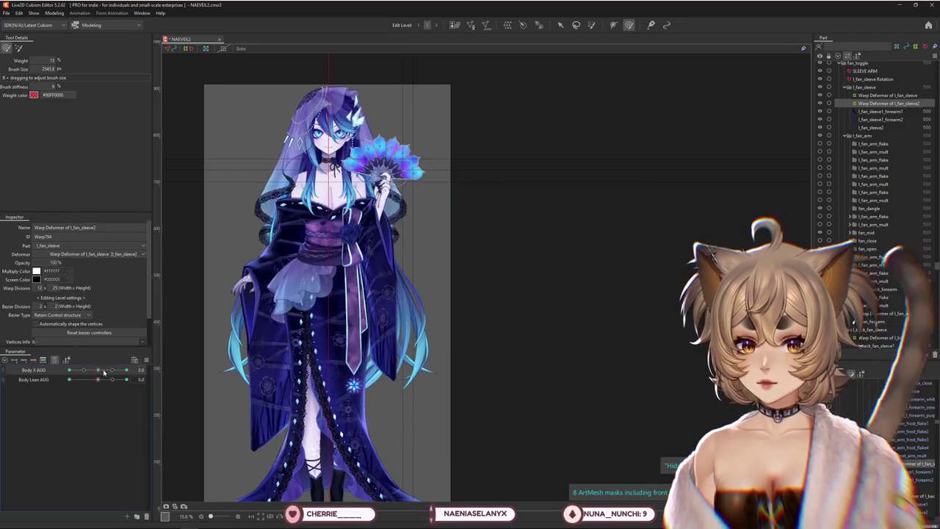
# Synthesize corner shapes for Body X AUG and Body Lean AUG, then preview the 10.0 / -1.0 corner.
pyautogui.rightClick(152, 371)
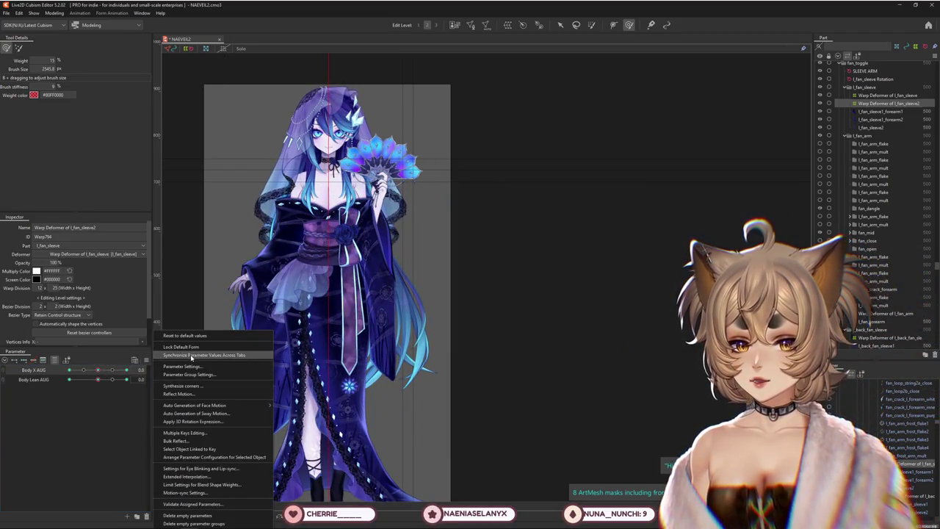
pyautogui.click(223, 376)
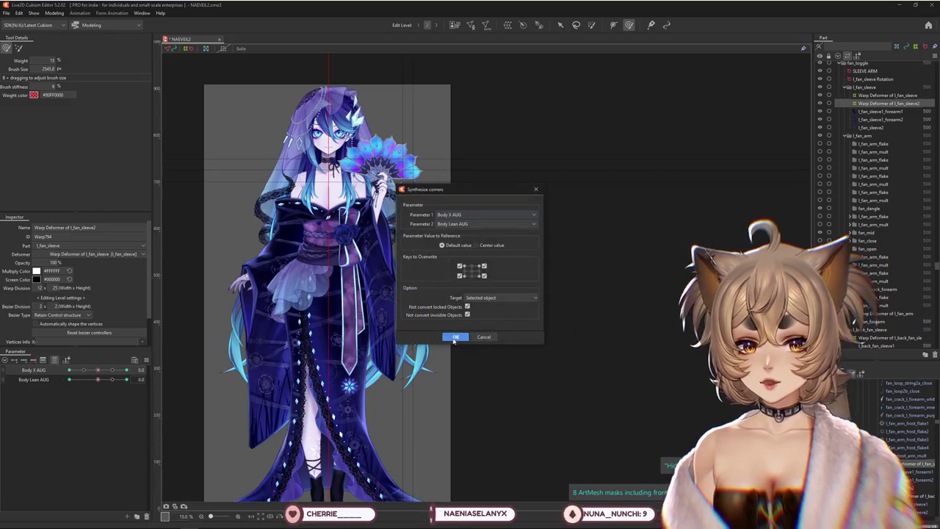
pyautogui.click(457, 334)
pyautogui.moveTo(98, 370)
pyautogui.mouseDown()
pyautogui.moveTo(125, 370)
pyautogui.moveTo(115, 381)
pyautogui.moveTo(46, 384)
pyautogui.mouseUp()
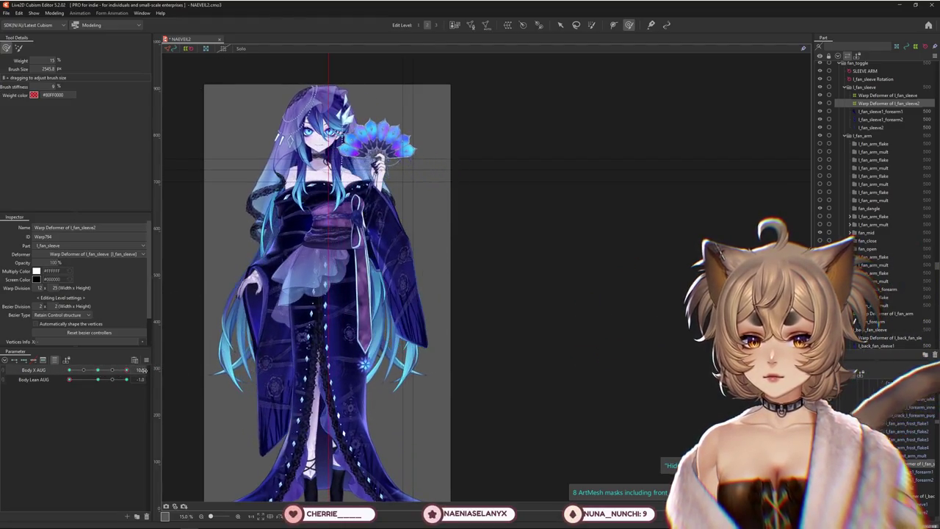
# Move Body Lean AUG and Body X AUG through their extremes to inspect the sleeve, returning to front.
pyautogui.scroll(2, 397, 294)
pyautogui.moveTo(69, 380); pyautogui.dragTo(96, 383)
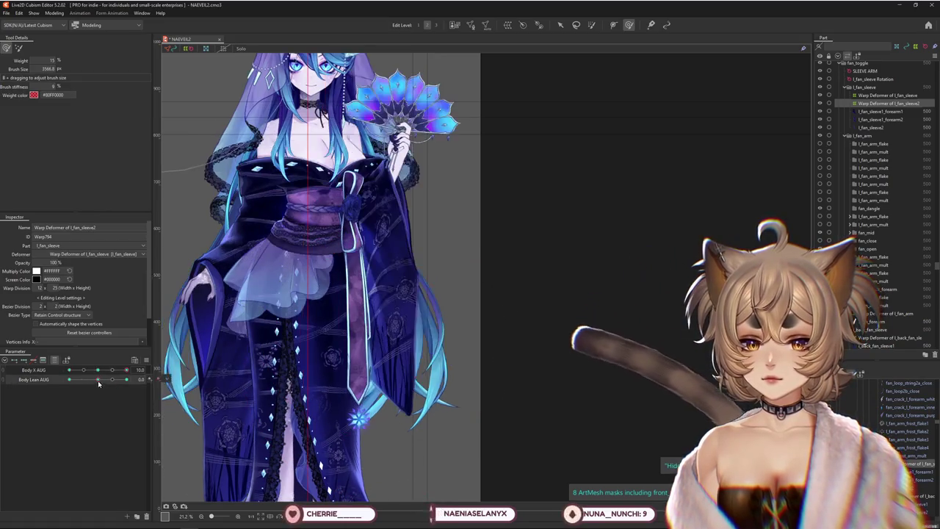
pyautogui.press('b')
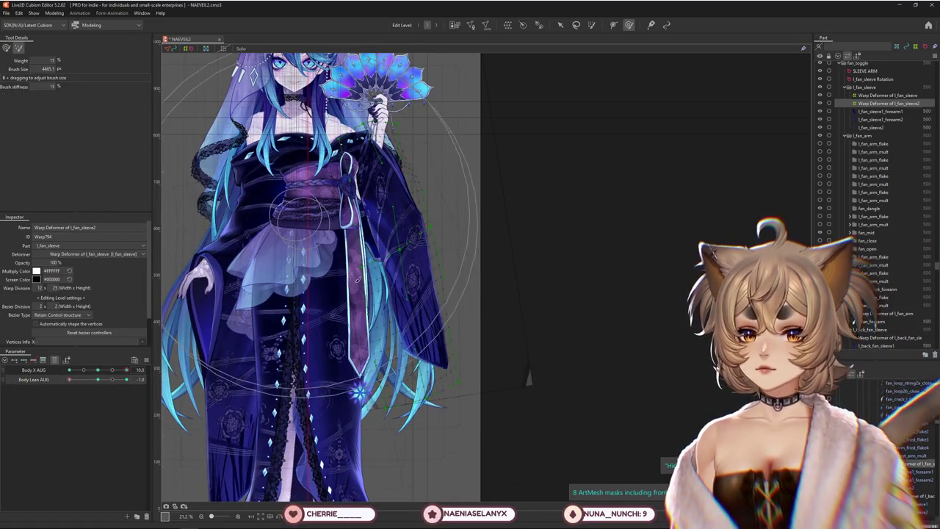
pyautogui.click(100, 380)
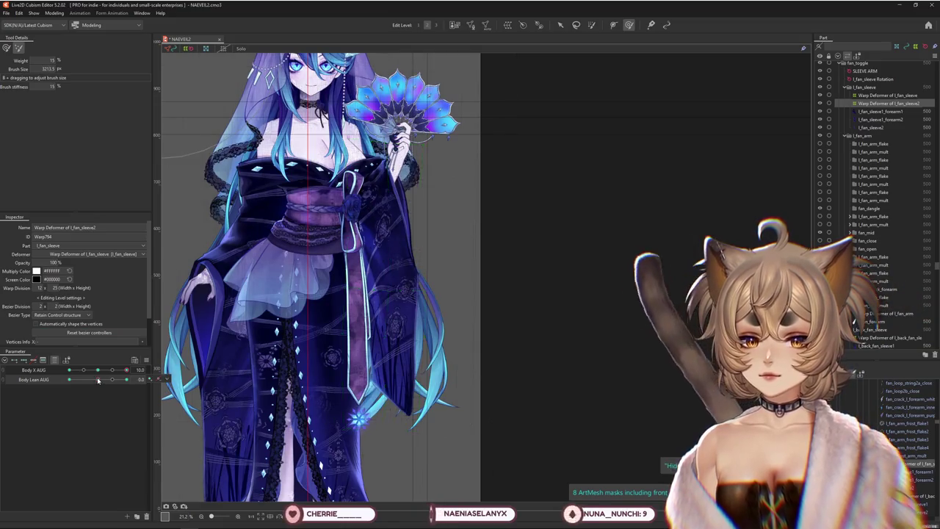
pyautogui.moveTo(97, 380); pyautogui.dragTo(69, 379)
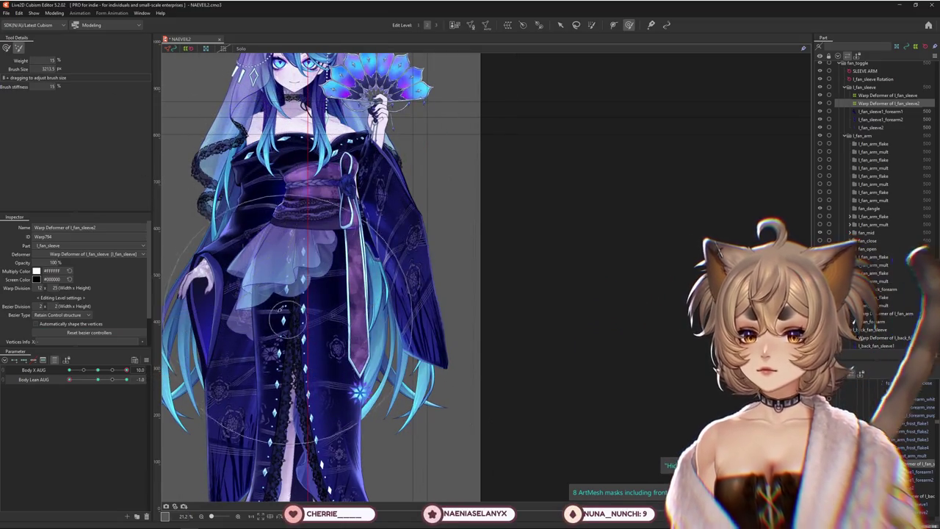
pyautogui.moveTo(127, 369); pyautogui.dragTo(69, 369)
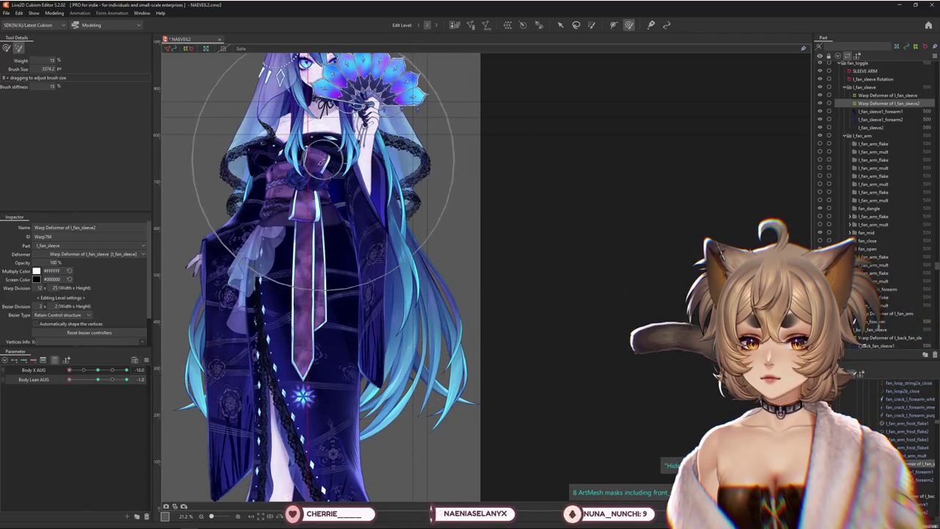
pyautogui.click(95, 370)
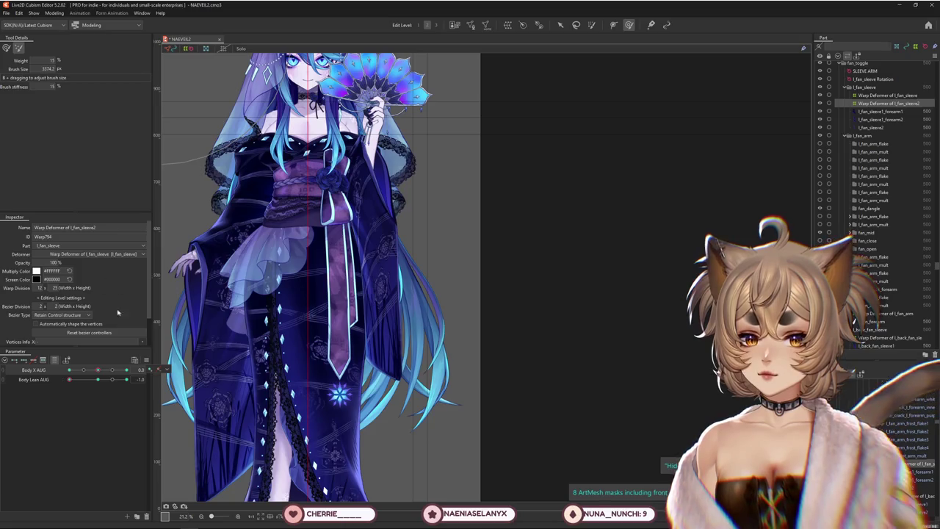
# Switch to the weighted brush, shrink it, and pose the body at Body X AUG -10, Lean -1.0.
pyautogui.click(6, 48)
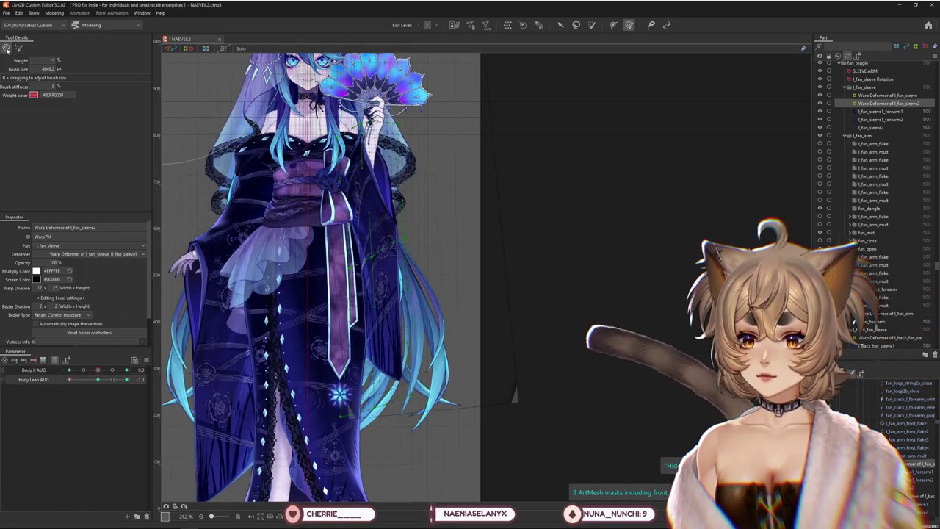
pyautogui.moveTo(412, 110); pyautogui.dragTo(361, 111)
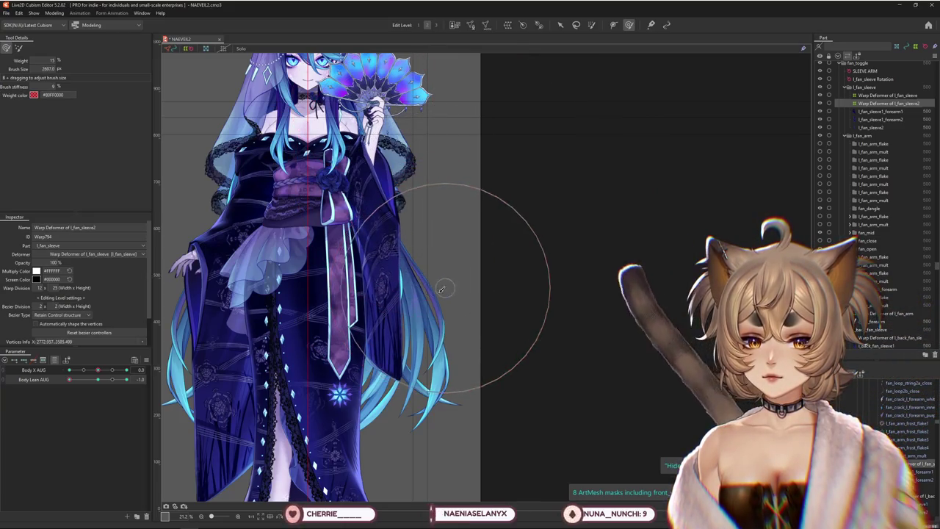
pyautogui.moveTo(97, 379); pyautogui.dragTo(84, 375)
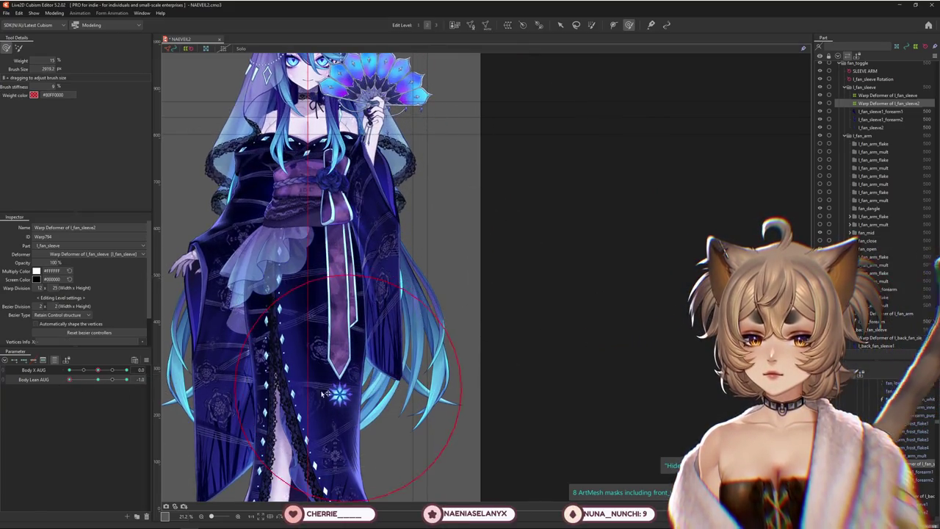
pyautogui.moveTo(97, 370); pyautogui.dragTo(55, 374)
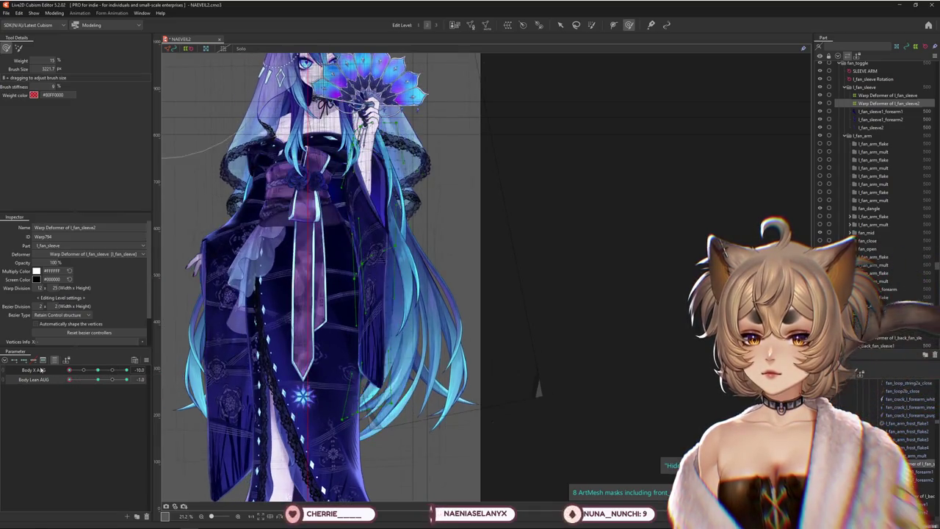
pyautogui.hotkey('ctrl', 'z')
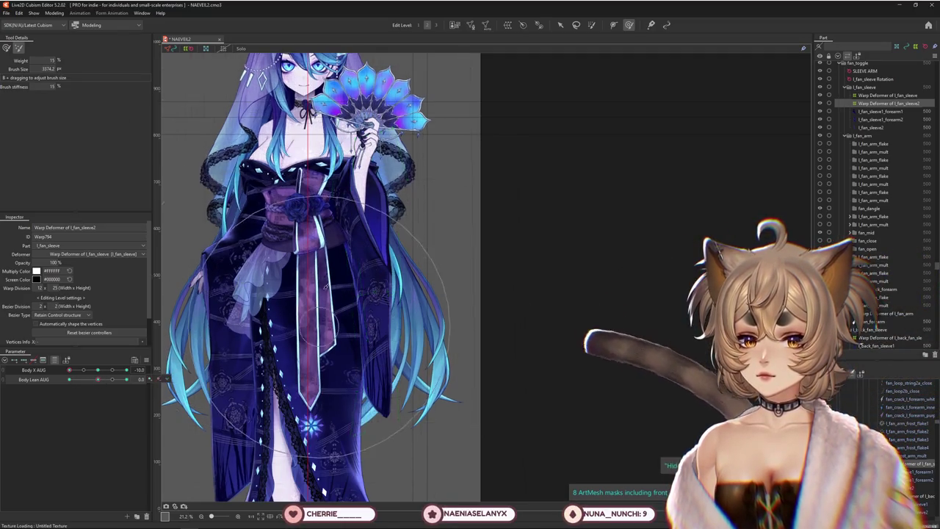
pyautogui.hotkey('ctrl', 'y')
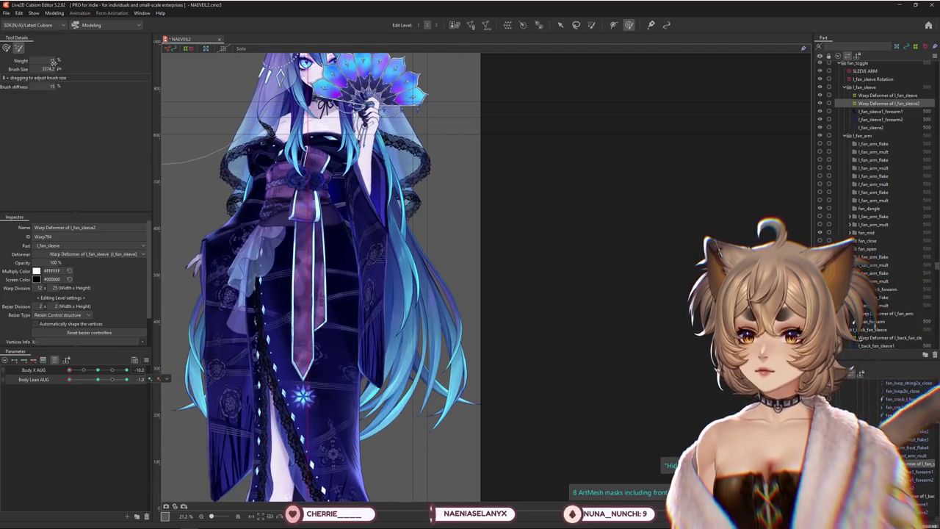
# Resize the brush and sculpt the l_fan_sleeve2 warp grid at the Body X AUG -10, Lean -1.0 corner.
pyautogui.moveTo(350, 186); pyautogui.dragTo(470, 191)
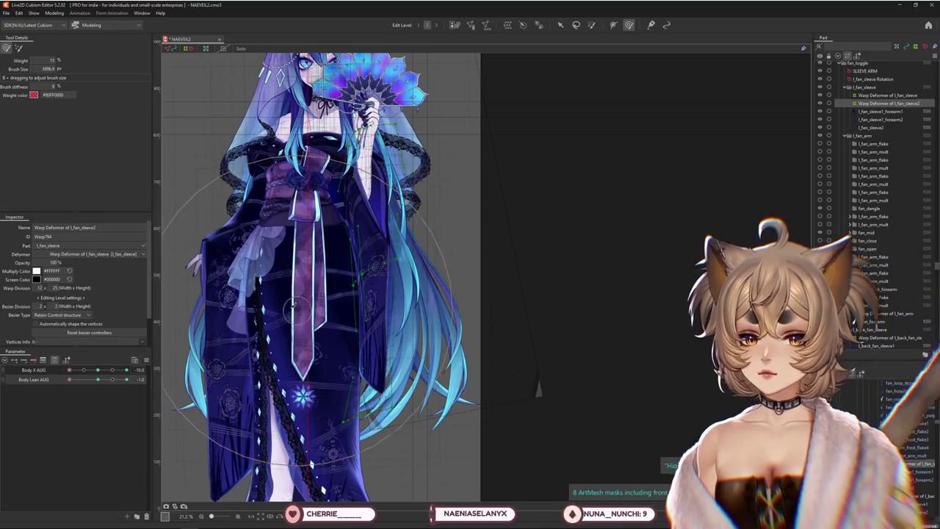
pyautogui.moveTo(290, 176); pyautogui.dragTo(299, 180)
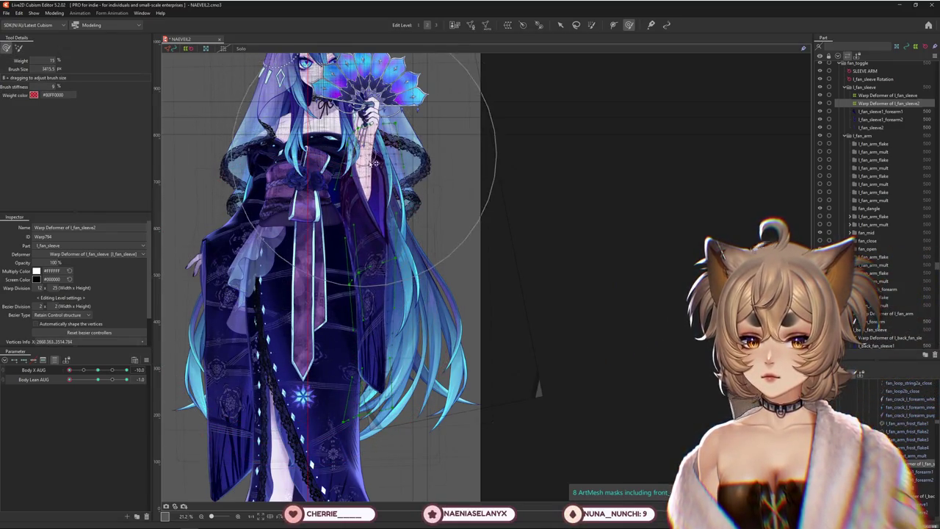
pyautogui.click(372, 272)
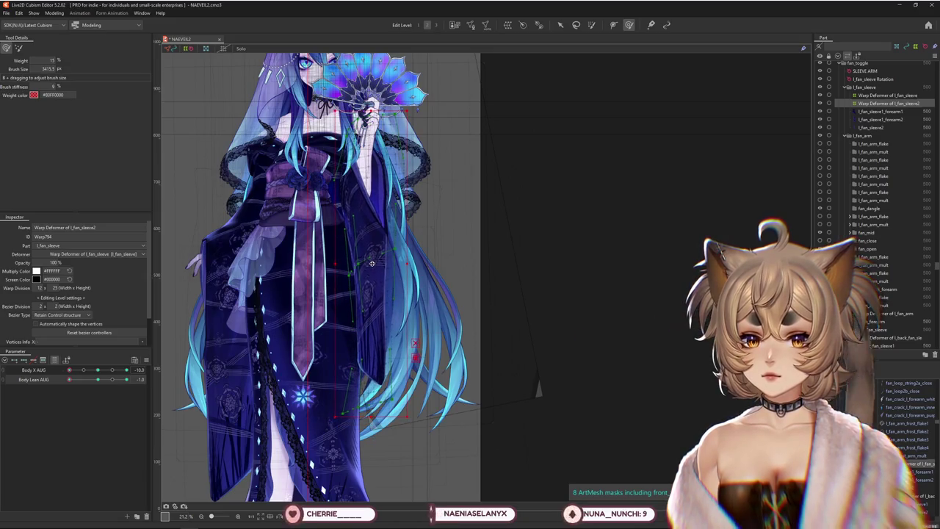
pyautogui.click(44, 370)
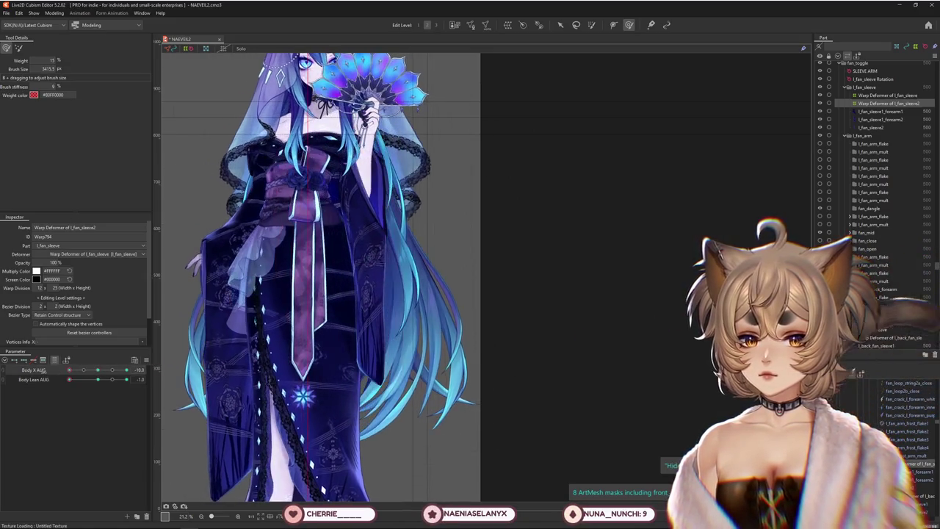
pyautogui.moveTo(491, 195)
pyautogui.mouseDown()
pyautogui.moveTo(448, 111)
pyautogui.moveTo(384, 99)
pyautogui.mouseUp()
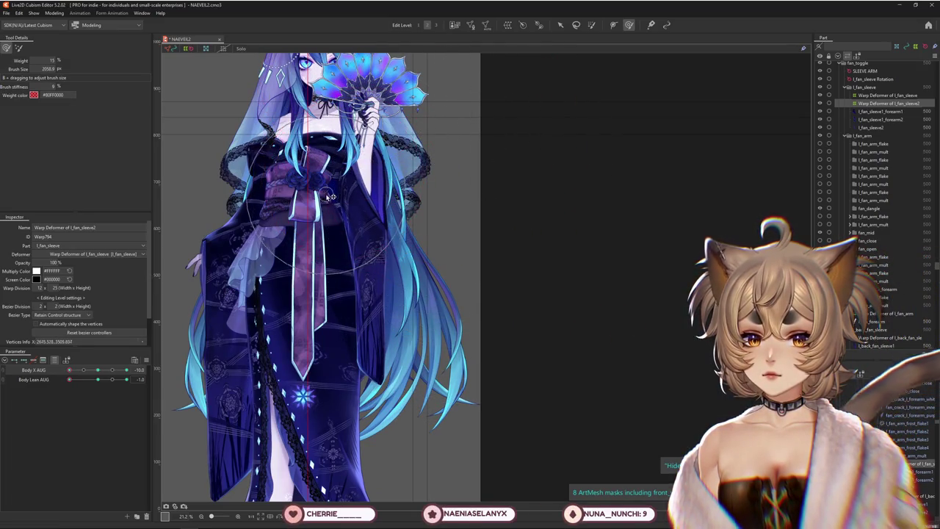
pyautogui.moveTo(331, 197)
pyautogui.mouseDown()
pyautogui.moveTo(429, 255)
pyautogui.moveTo(417, 343)
pyautogui.moveTo(318, 278)
pyautogui.mouseUp()
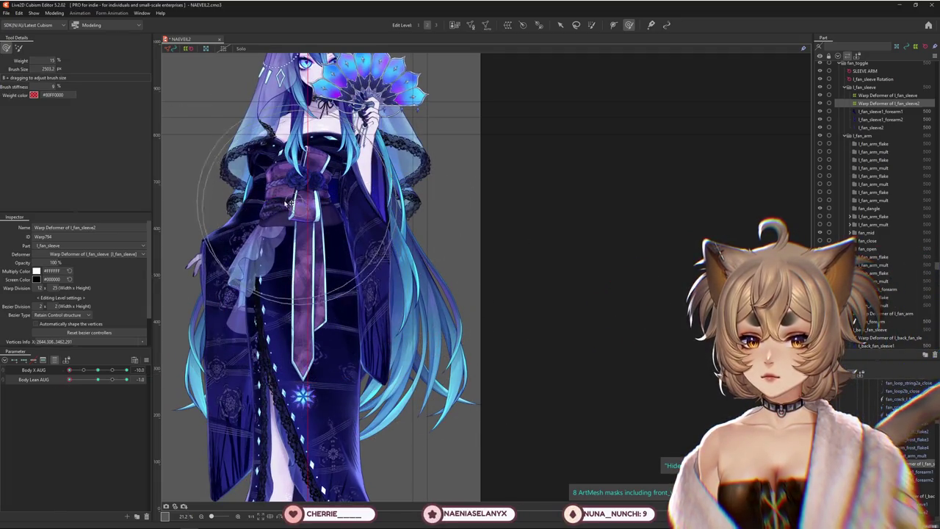
pyautogui.scroll(-2, 290, 190)
pyautogui.scroll(-1, 291, 190)
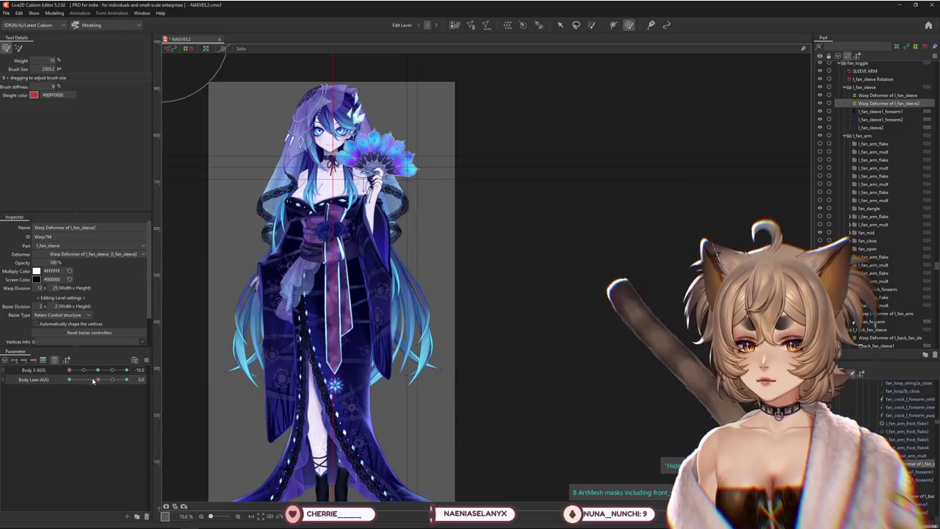
# Return to the deform brush in weighted mode and resize it to cover the whole sleeve.
pyautogui.moveTo(378, 269); pyautogui.dragTo(354, 236)
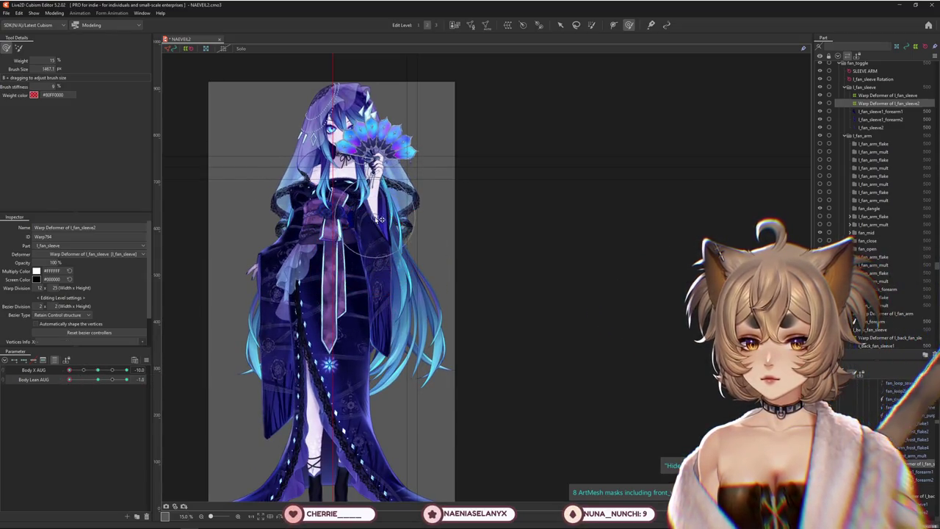
pyautogui.press('b')
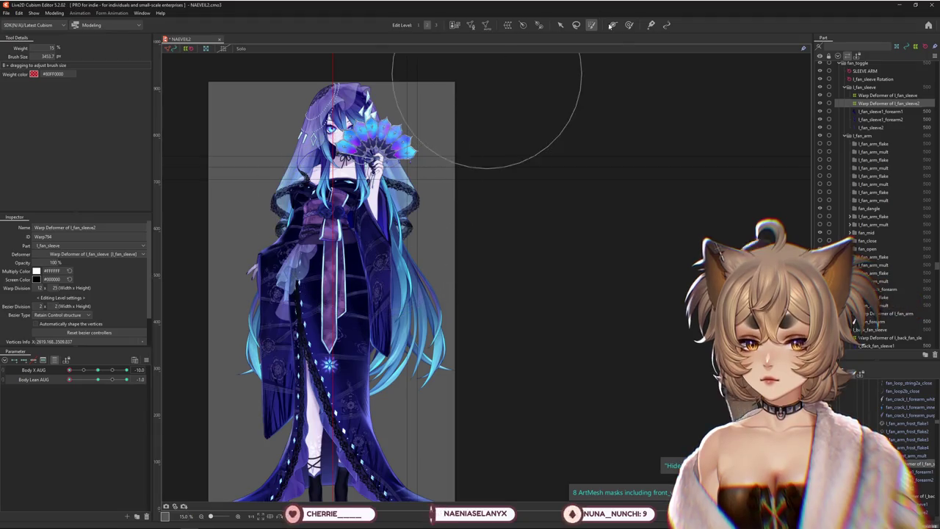
pyautogui.click(629, 25)
pyautogui.moveTo(340, 179); pyautogui.dragTo(379, 255)
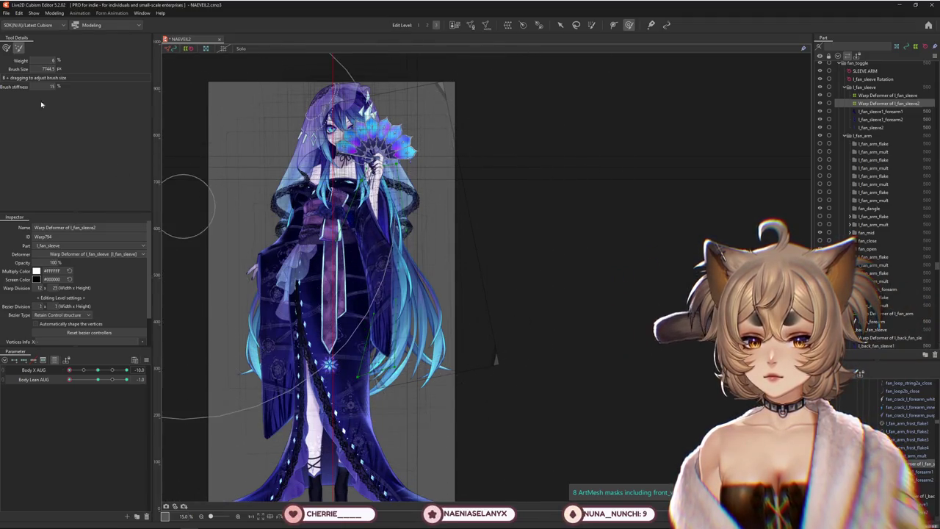
pyautogui.click(7, 47)
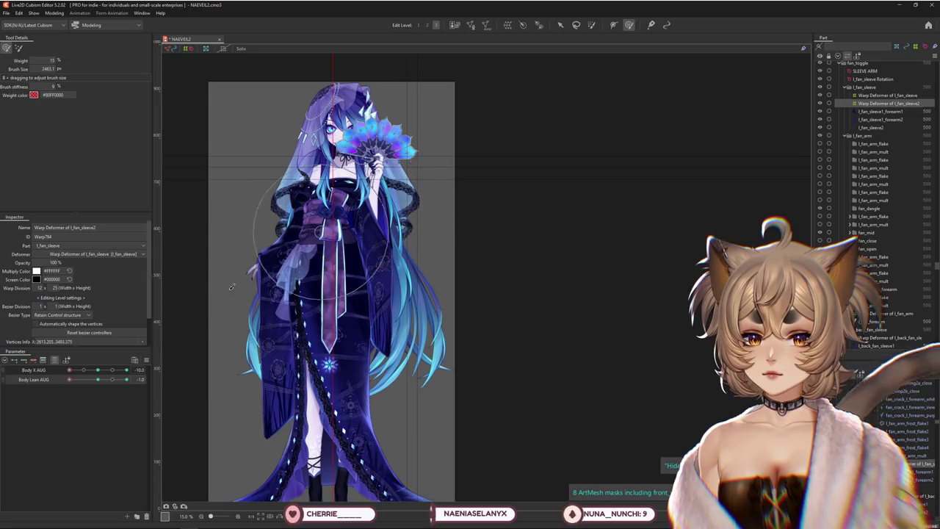
pyautogui.moveTo(101, 371); pyautogui.dragTo(98, 370)
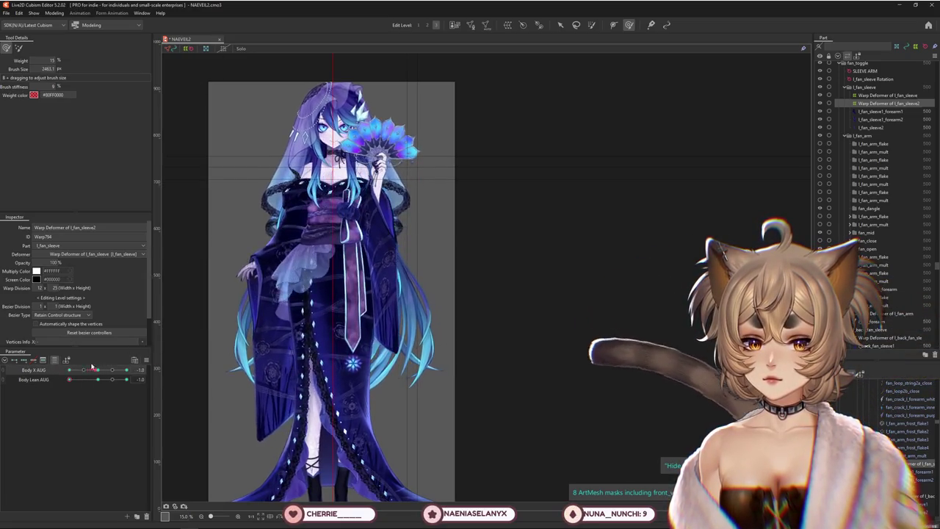
pyautogui.moveTo(424, 218); pyautogui.dragTo(420, 427)
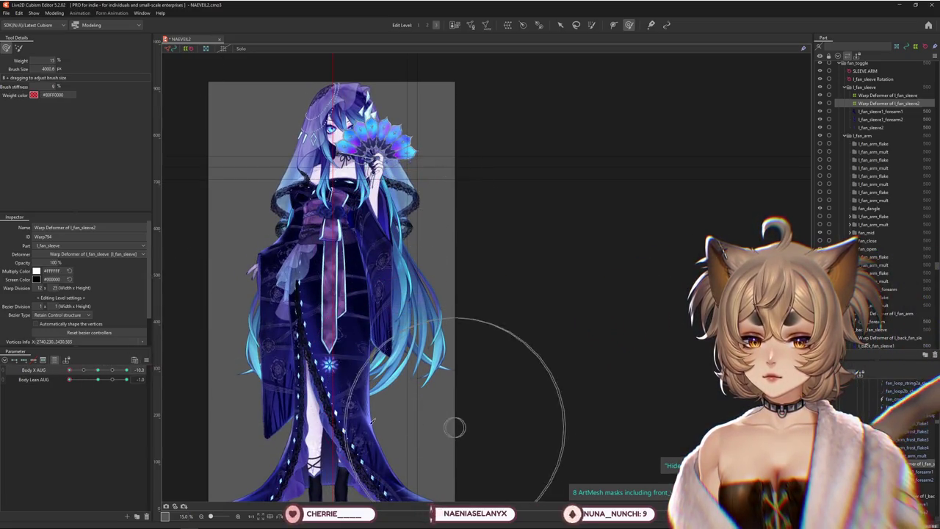
pyautogui.moveTo(102, 373); pyautogui.dragTo(47, 375)
pyautogui.moveTo(422, 298); pyautogui.dragTo(380, 248)
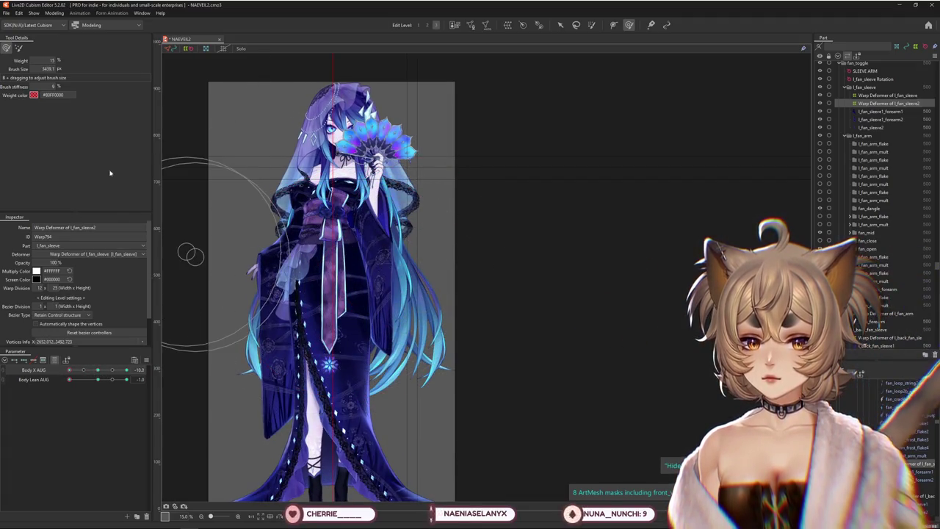
pyautogui.moveTo(495, 361); pyautogui.dragTo(378, 220)
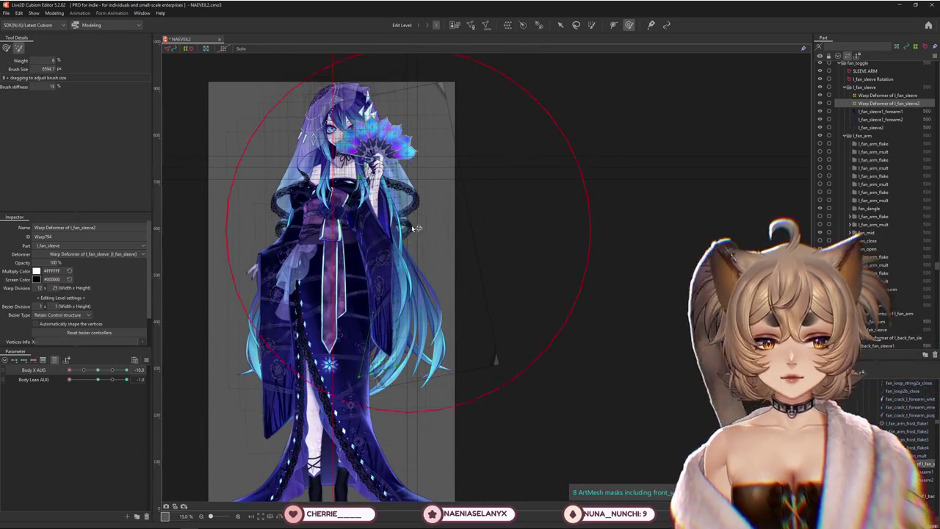
# Fine-tune the brush size and set the pose to Body X AUG -10 and Body Lean AUG -1.0.
pyautogui.moveTo(69, 369); pyautogui.dragTo(61, 369)
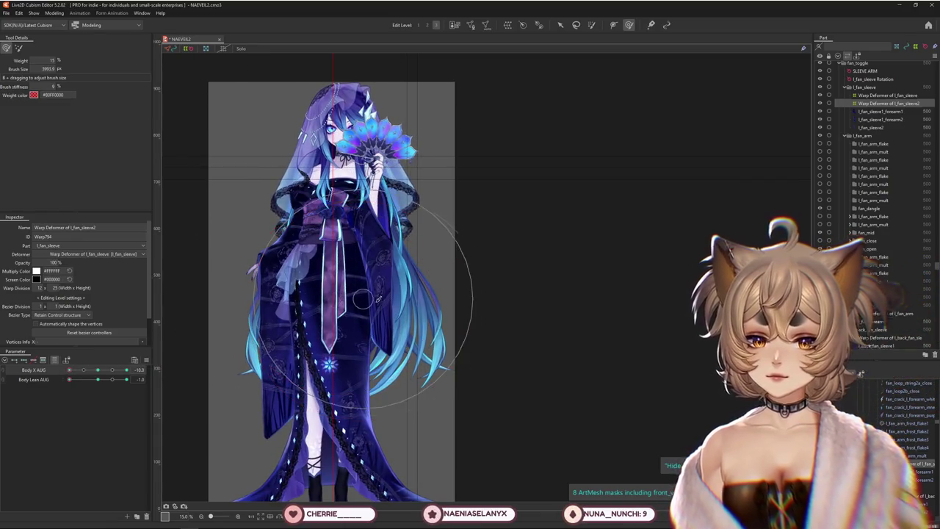
pyautogui.moveTo(374, 294); pyautogui.dragTo(401, 296)
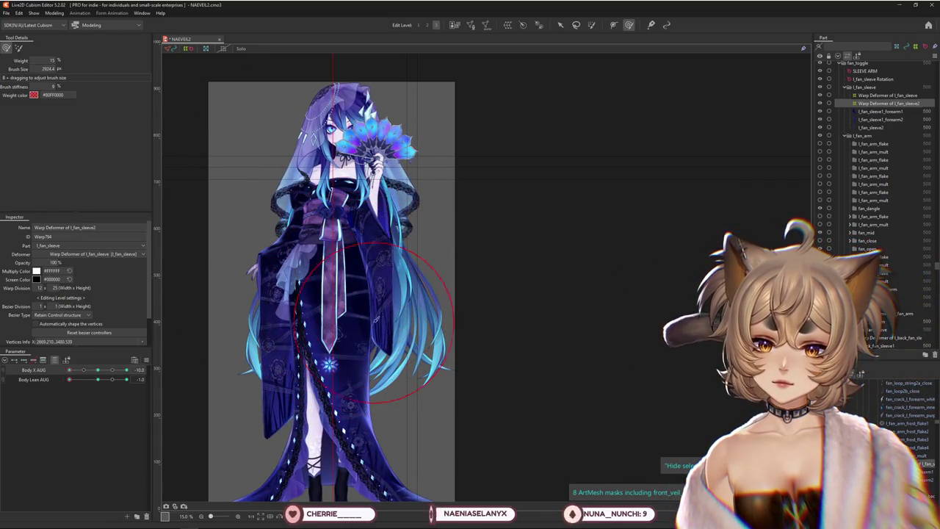
pyautogui.moveTo(394, 255); pyautogui.dragTo(375, 217)
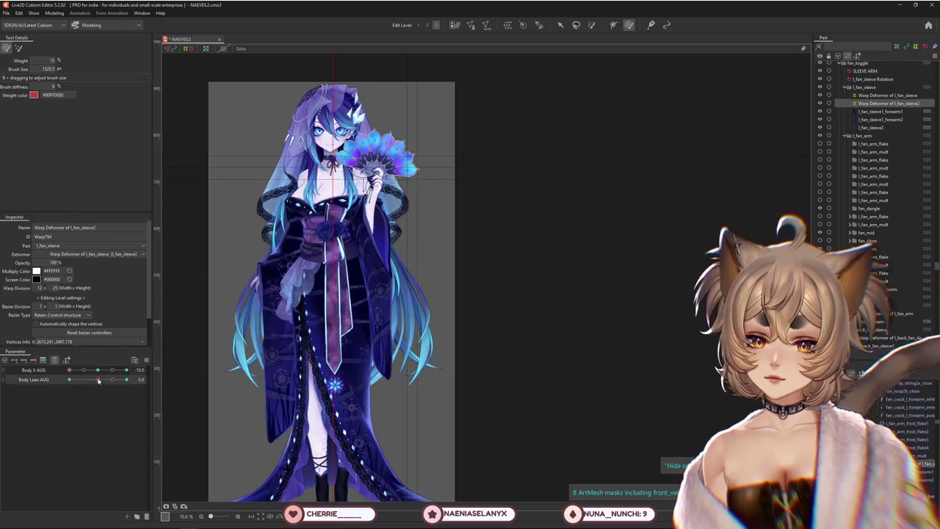
pyautogui.moveTo(97, 379)
pyautogui.mouseDown()
pyautogui.moveTo(63, 379)
pyautogui.moveTo(94, 379)
pyautogui.mouseUp()
pyautogui.moveTo(226, 307); pyautogui.dragTo(375, 331)
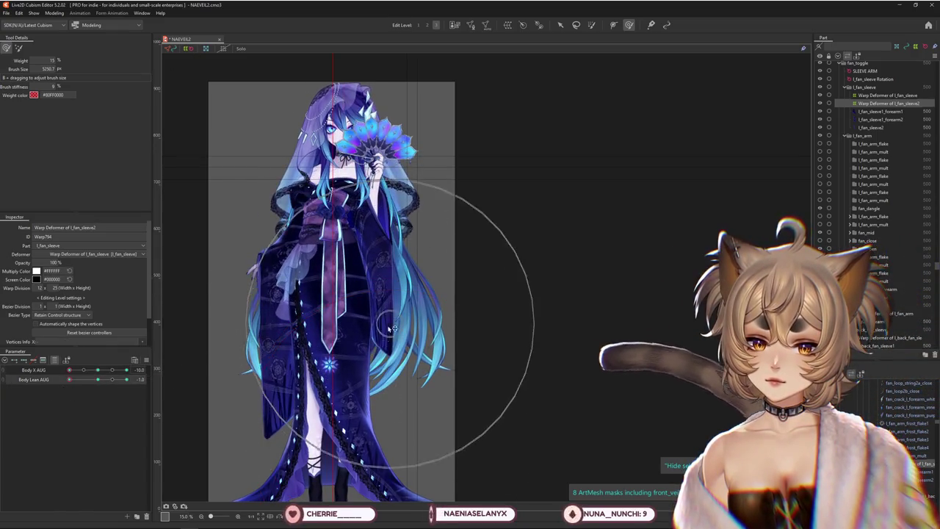
pyautogui.moveTo(122, 370)
pyautogui.mouseDown()
pyautogui.moveTo(59, 374)
pyautogui.moveTo(103, 370)
pyautogui.mouseUp()
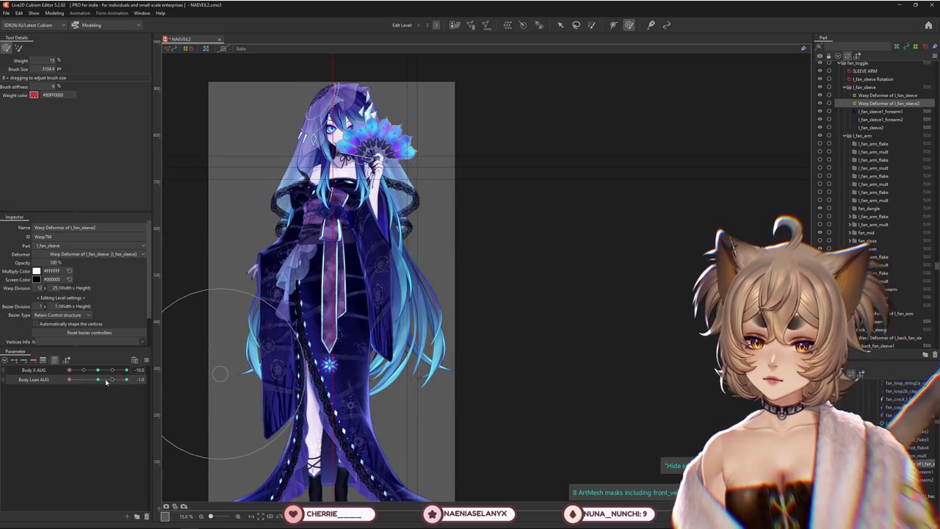
pyautogui.moveTo(340, 345); pyautogui.dragTo(280, 340)
pyautogui.moveTo(98, 373)
pyautogui.mouseDown()
pyautogui.moveTo(55, 374)
pyautogui.moveTo(73, 380)
pyautogui.moveTo(57, 372)
pyautogui.mouseUp()
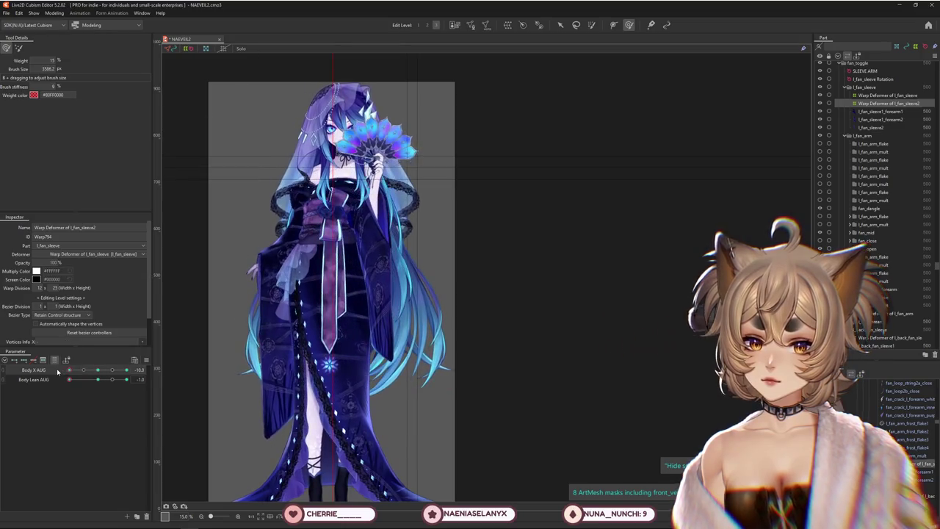
# Filter the Parameter panel to Body X AUG and Body Lean AUG, then lean the body to -1.
pyautogui.click(55, 361)
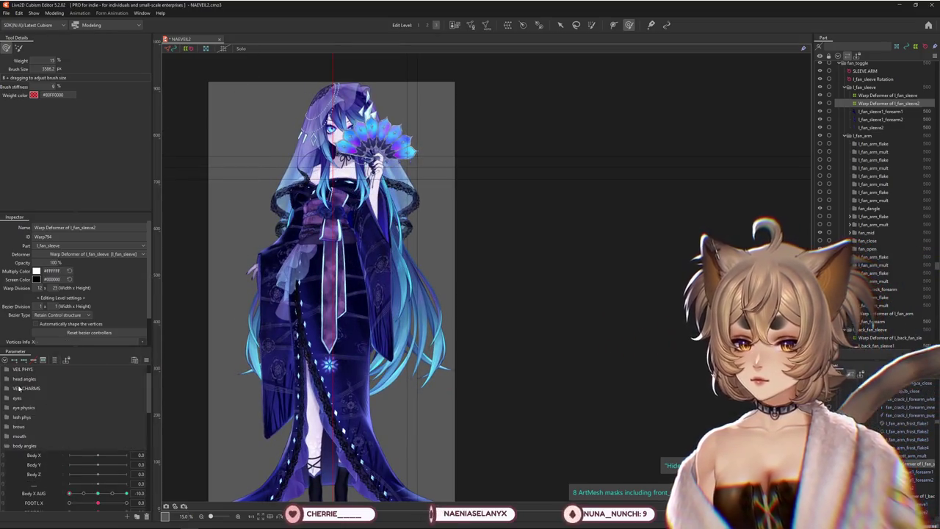
pyautogui.moveTo(98, 398); pyautogui.dragTo(28, 401)
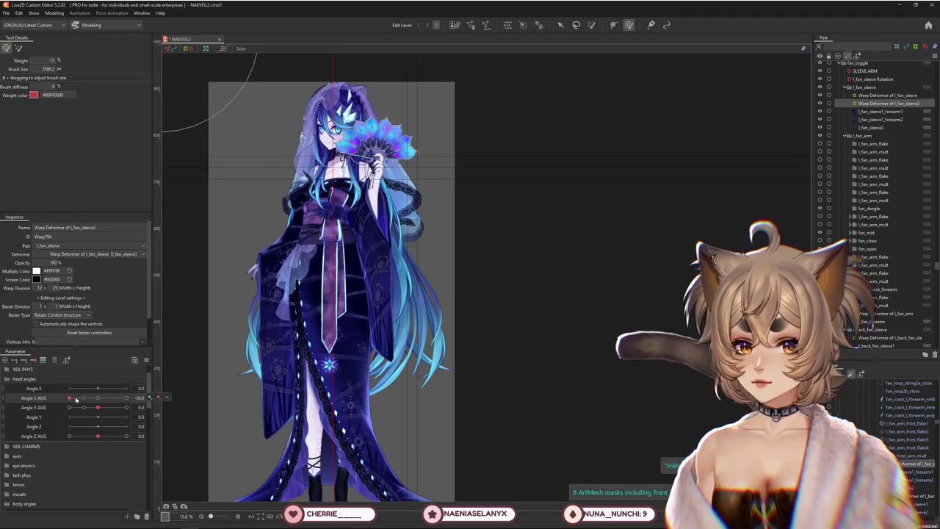
pyautogui.scroll(-4, 81, 402)
pyautogui.click(55, 360)
pyautogui.moveTo(98, 379); pyautogui.dragTo(69, 380)
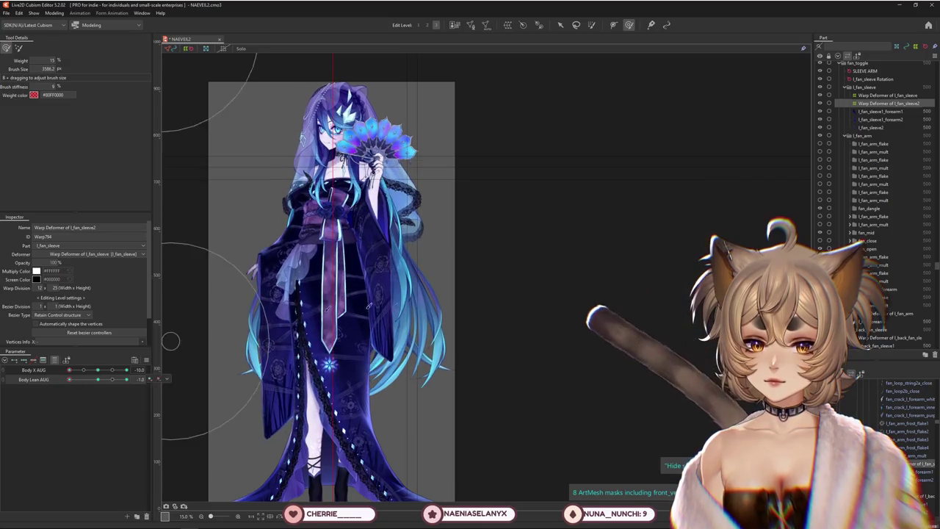
# Shrink the brush and reshape the sleeve warp at the Body Lean AUG -1 pose.
pyautogui.moveTo(338, 352); pyautogui.dragTo(368, 177)
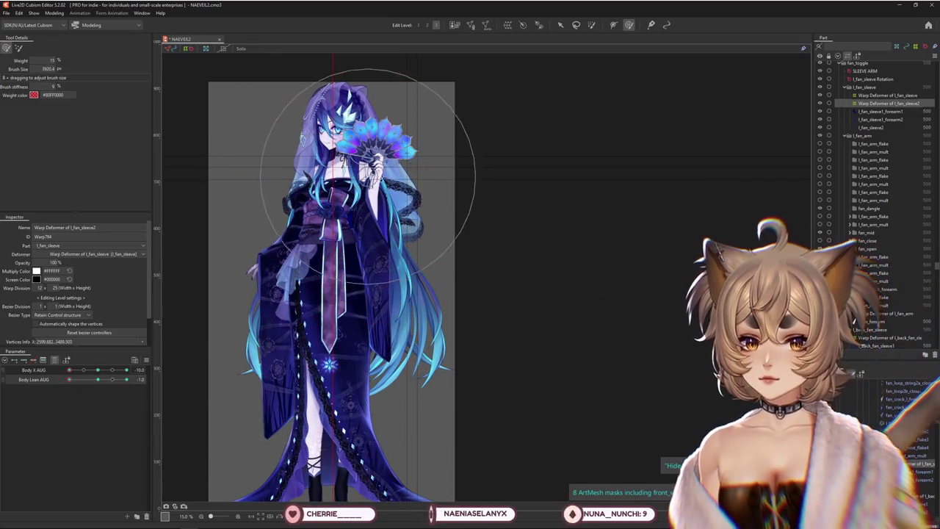
pyautogui.moveTo(98, 380); pyautogui.dragTo(66, 380)
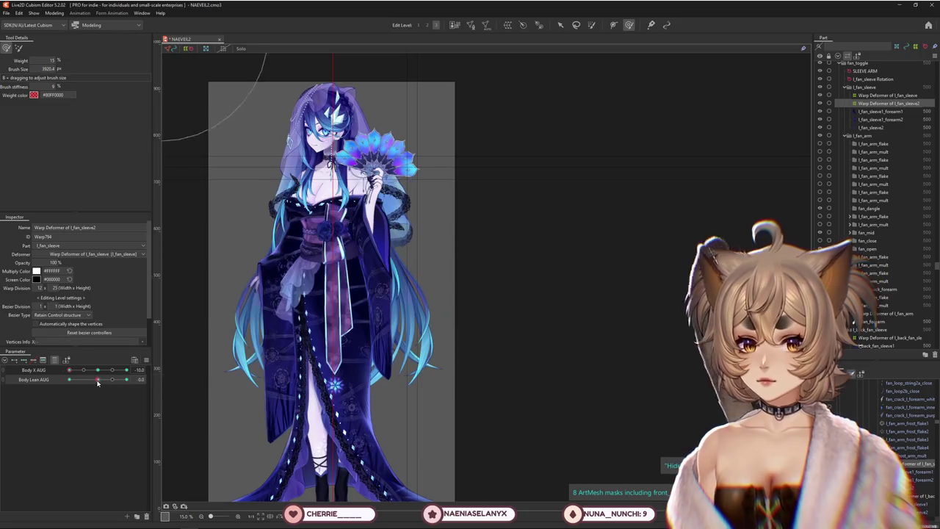
pyautogui.click(403, 240)
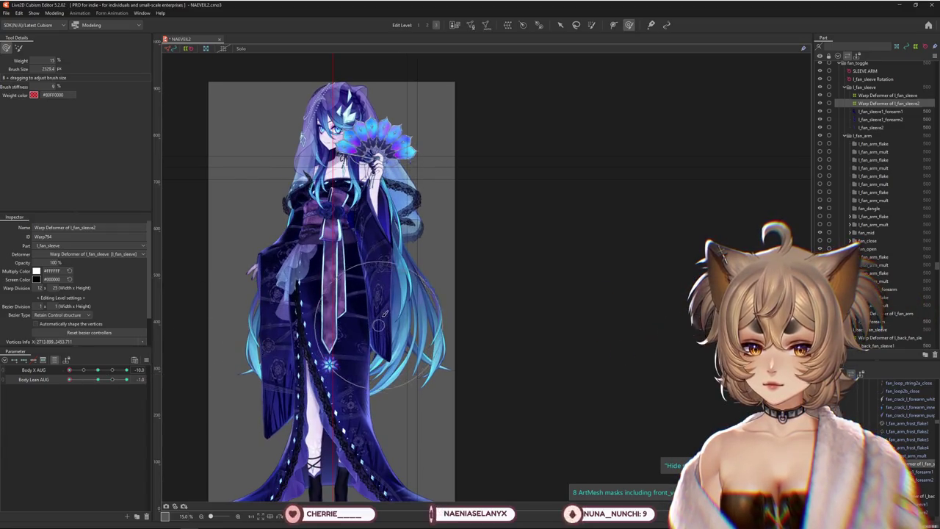
# Swing Body X AUG to 10 and set Body Lean AUG back to -1.
pyautogui.click(97, 378)
pyautogui.moveTo(100, 382)
pyautogui.mouseDown()
pyautogui.moveTo(66, 381)
pyautogui.moveTo(164, 371)
pyautogui.mouseUp()
pyautogui.moveTo(98, 380); pyautogui.dragTo(64, 381)
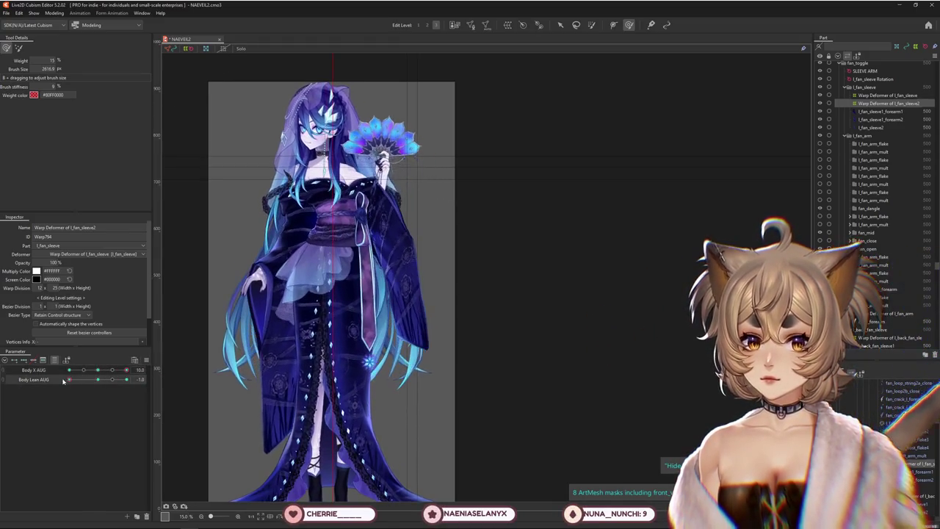
# Zoom in, switch to the unweighted brush mode, and sculpt the sleeve at Body X AUG 10, Lean -1.
pyautogui.scroll(5, 389, 200)
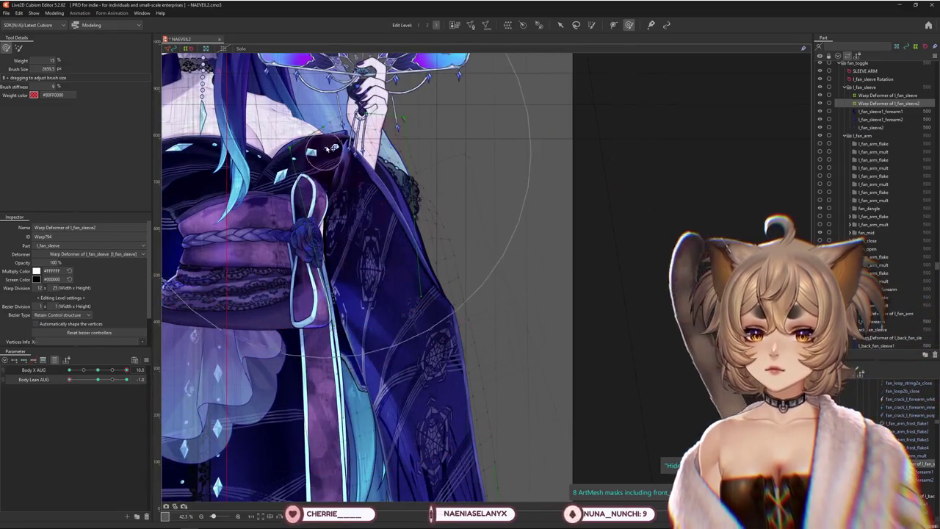
pyautogui.moveTo(334, 147); pyautogui.dragTo(250, 215)
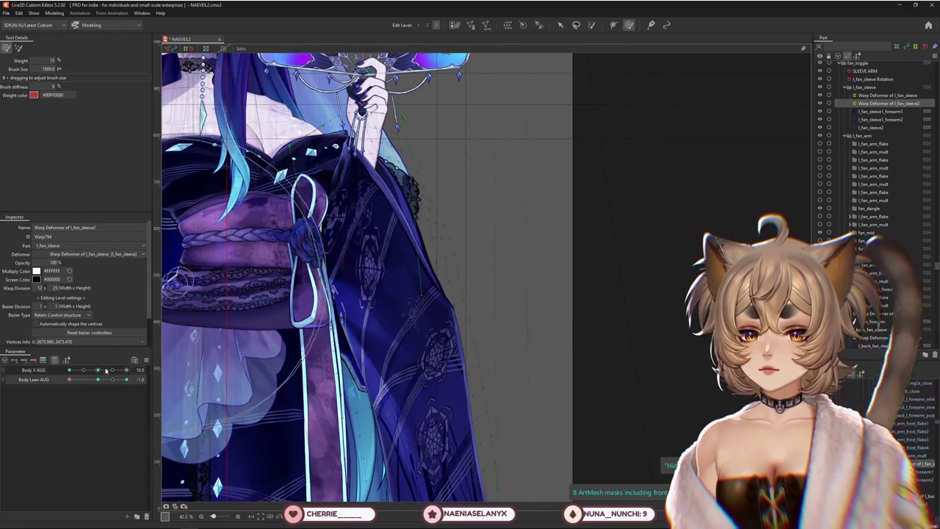
pyautogui.moveTo(105, 371); pyautogui.dragTo(98, 370)
pyautogui.scroll(-2, 441, 220)
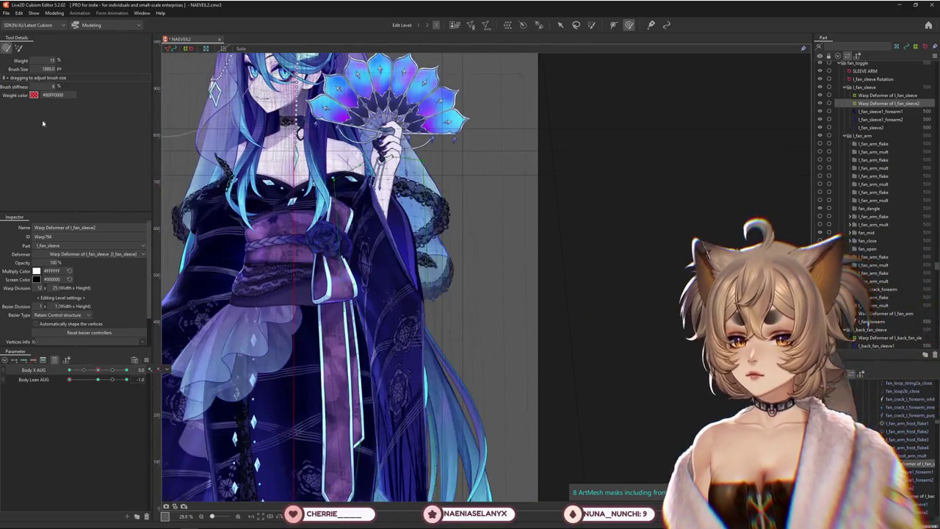
pyautogui.click(18, 47)
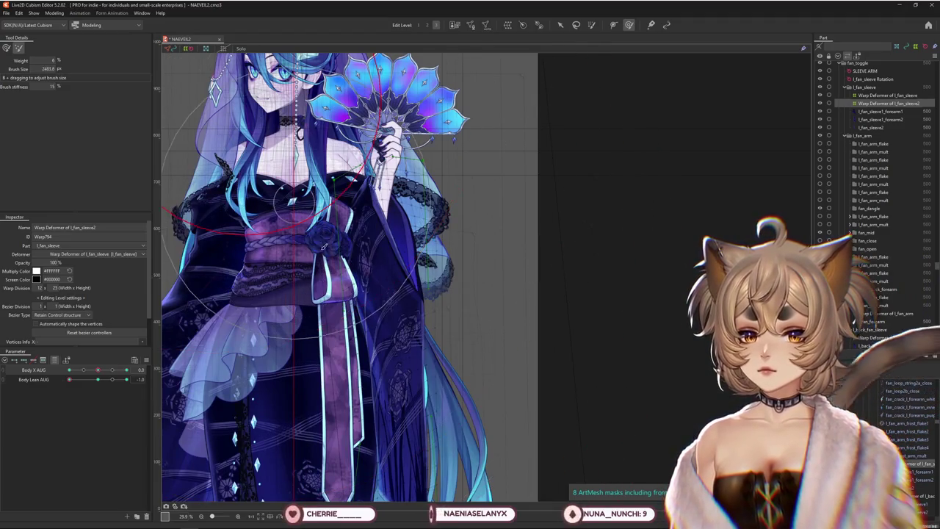
pyautogui.scroll(-2, 321, 282)
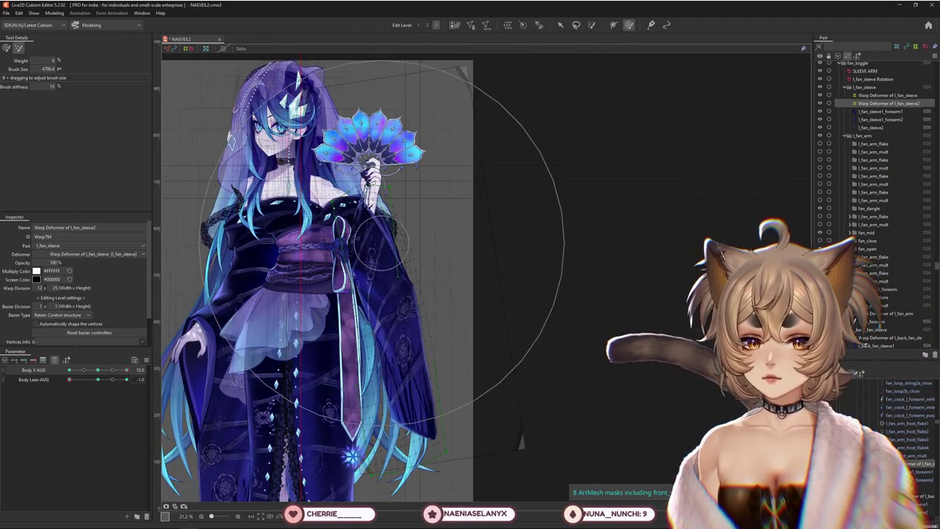
pyautogui.moveTo(415, 329); pyautogui.dragTo(391, 339)
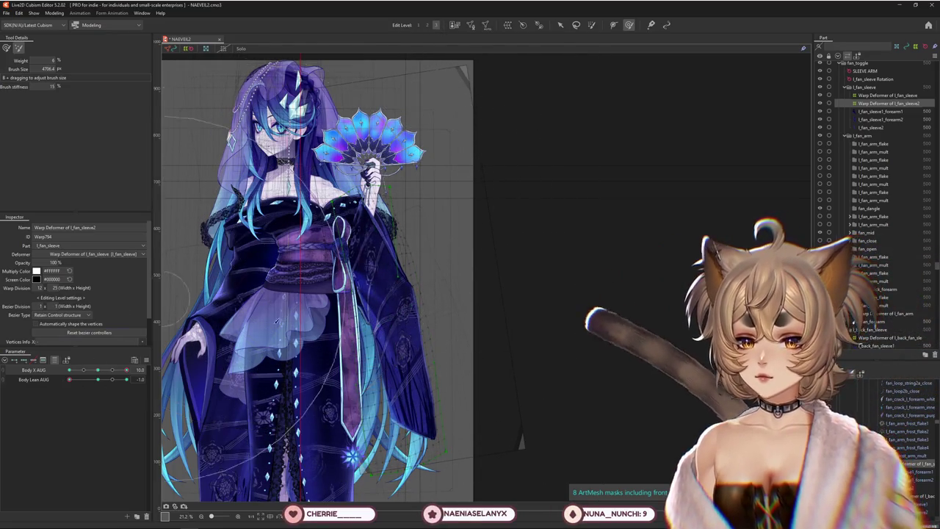
# Resize the brush to about 3959 px in weighted mode, reshape the lower sleeve, and check Body X AUG.
pyautogui.moveTo(242, 206); pyautogui.dragTo(162, 207)
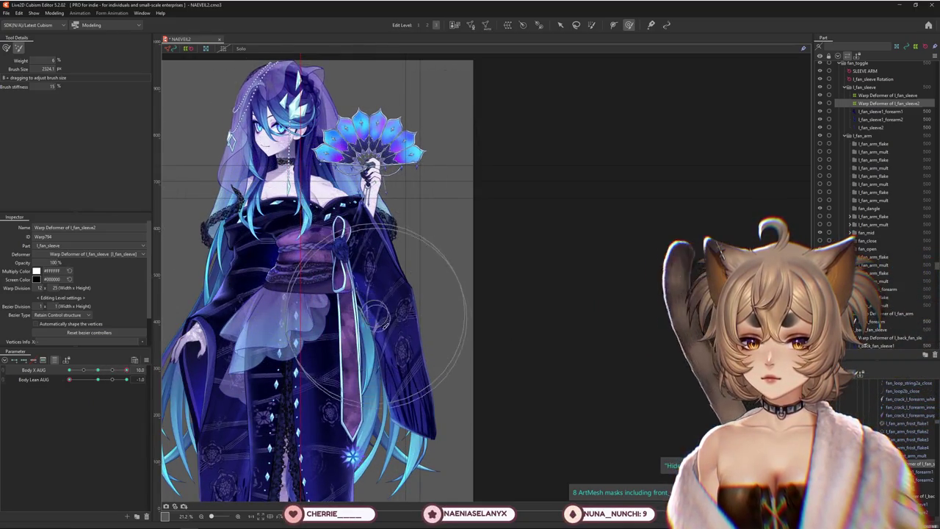
pyautogui.moveTo(376, 315); pyautogui.dragTo(529, 382)
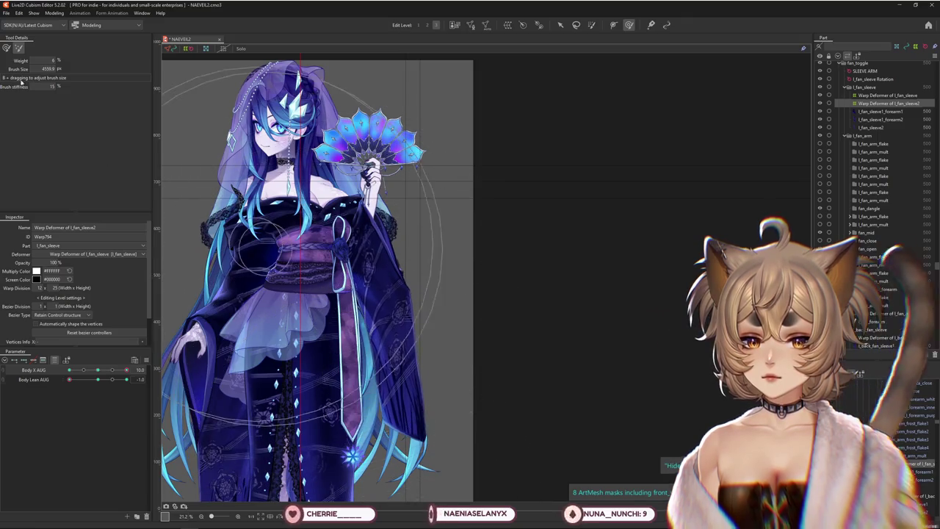
pyautogui.click(6, 48)
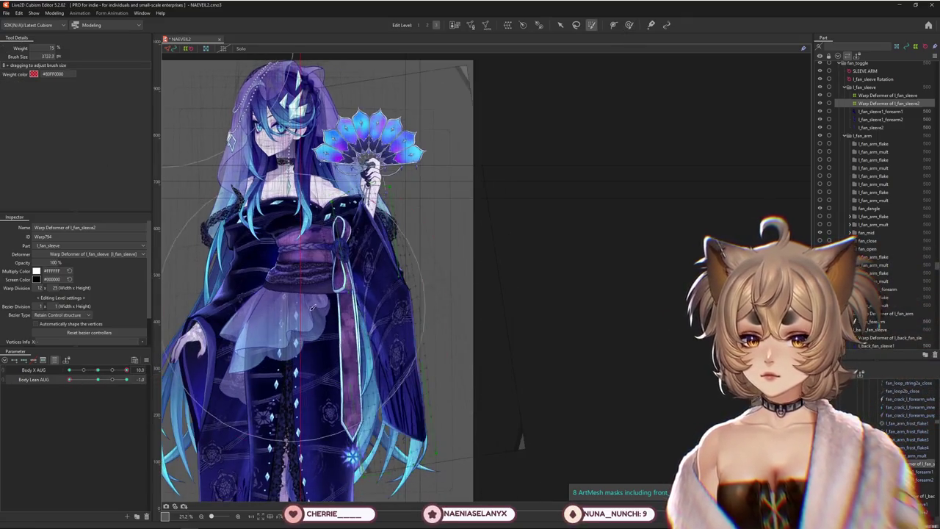
pyautogui.moveTo(221, 294); pyautogui.dragTo(324, 250)
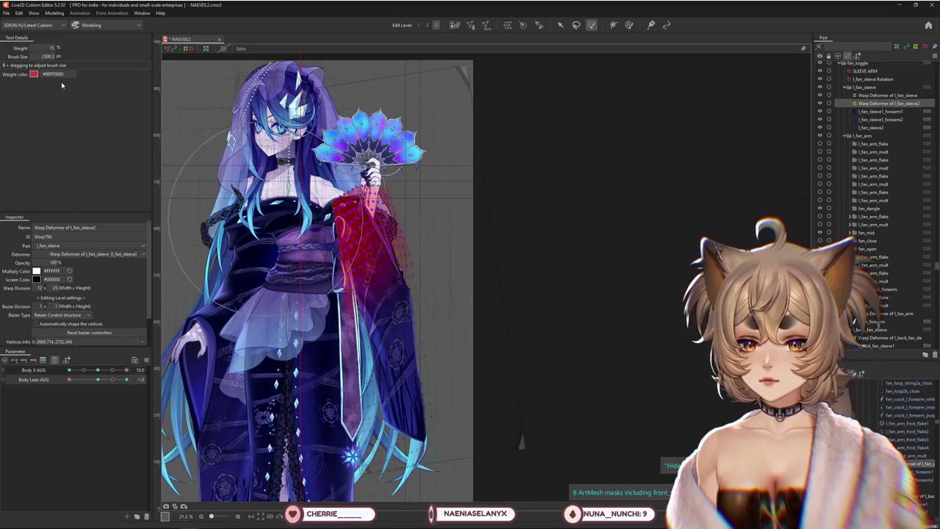
pyautogui.click(628, 24)
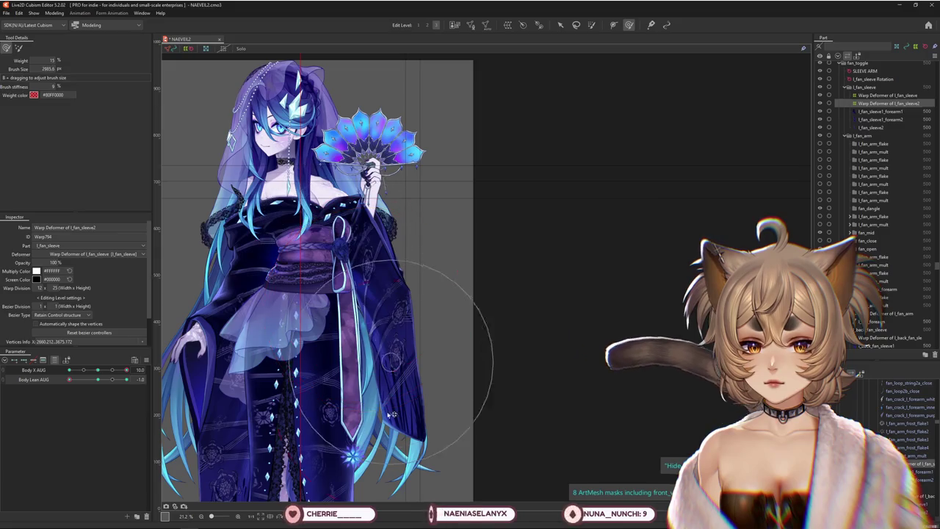
pyautogui.moveTo(373, 416); pyautogui.dragTo(387, 313, button='middle')
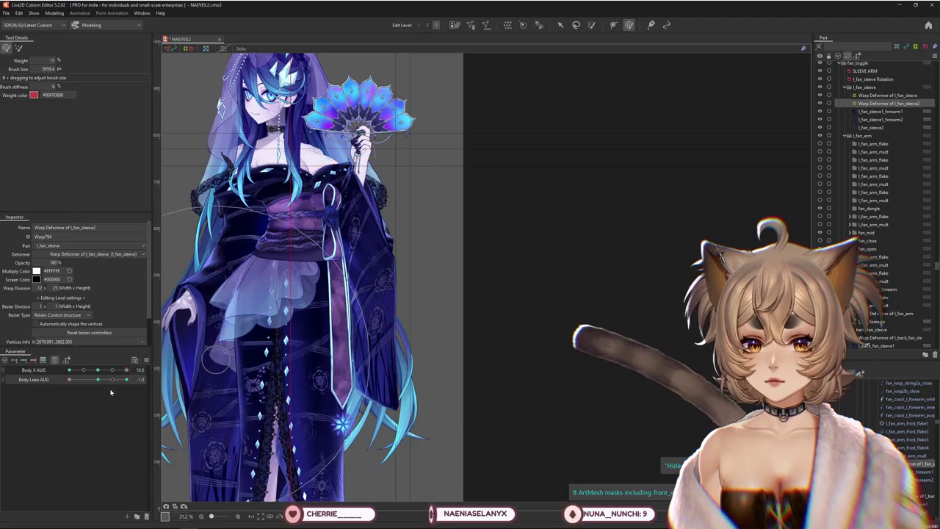
pyautogui.moveTo(127, 370)
pyautogui.mouseDown()
pyautogui.moveTo(101, 372)
pyautogui.moveTo(126, 370)
pyautogui.mouseUp()
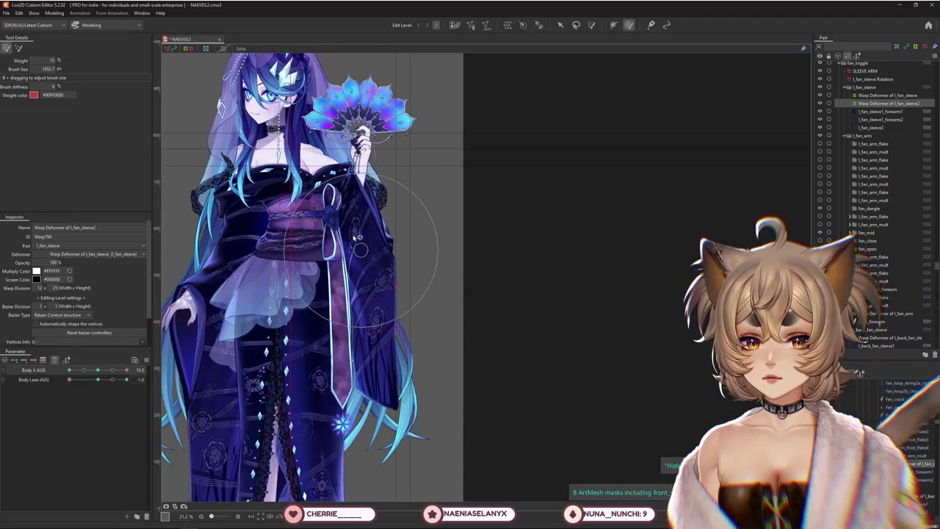
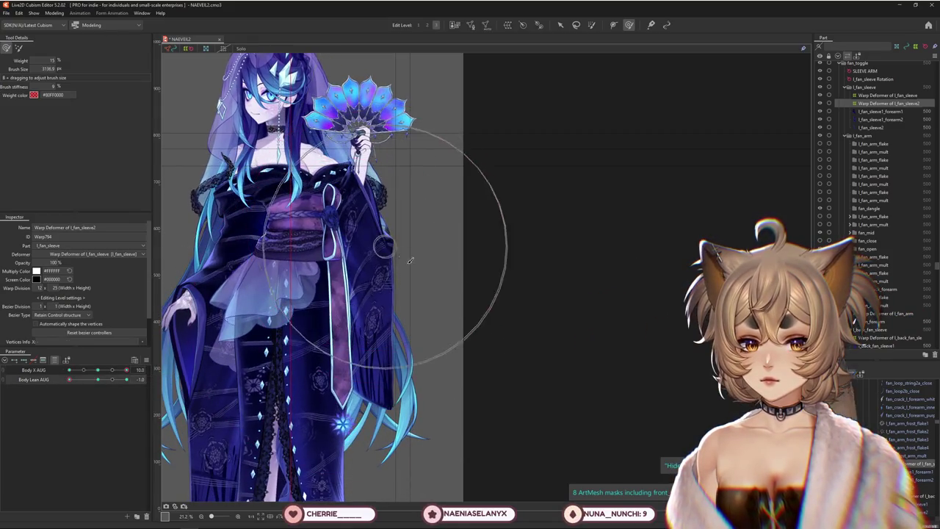
# Swing Body X AUG to -10, reset it to 0, and enlarge the brush over the sleeve.
pyautogui.moveTo(126, 370)
pyautogui.mouseDown()
pyautogui.moveTo(101, 385)
pyautogui.moveTo(35, 385)
pyautogui.mouseUp()
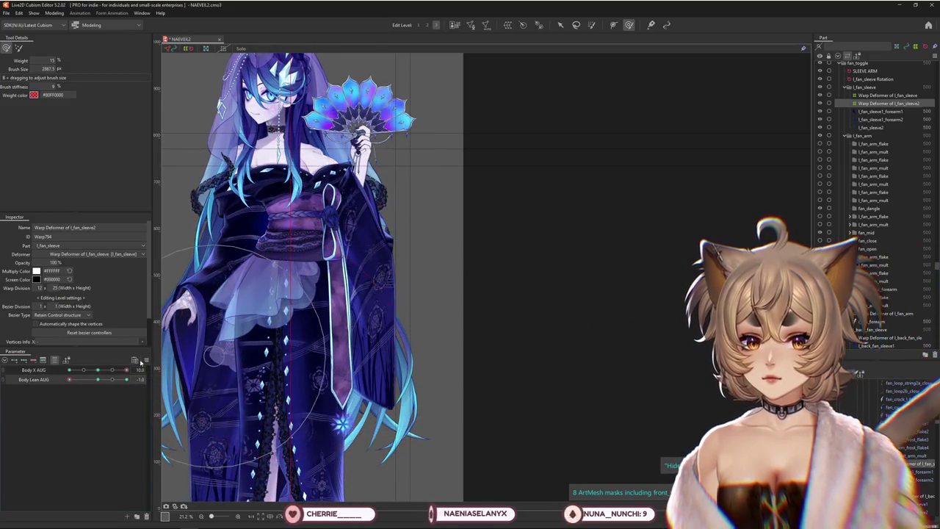
pyautogui.moveTo(98, 370); pyautogui.dragTo(23, 371)
pyautogui.doubleClick(24, 371)
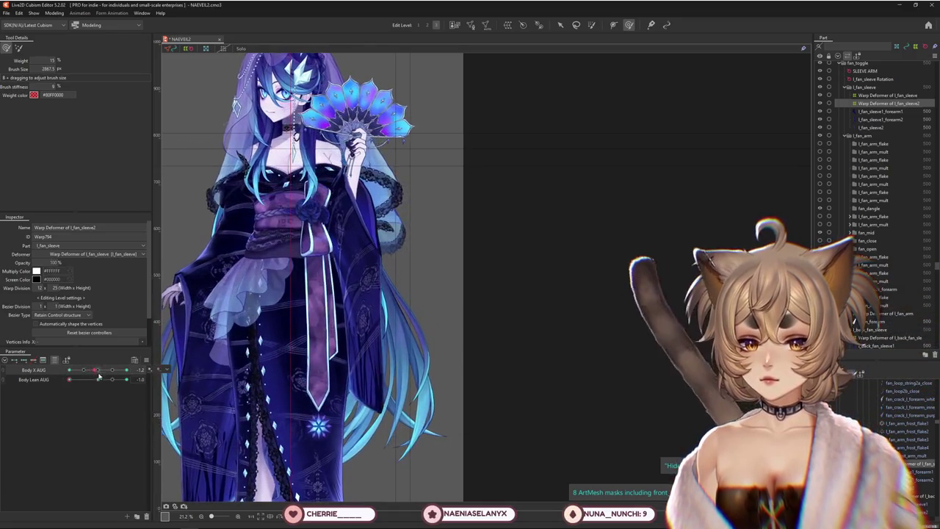
pyautogui.moveTo(404, 254); pyautogui.dragTo(445, 339)
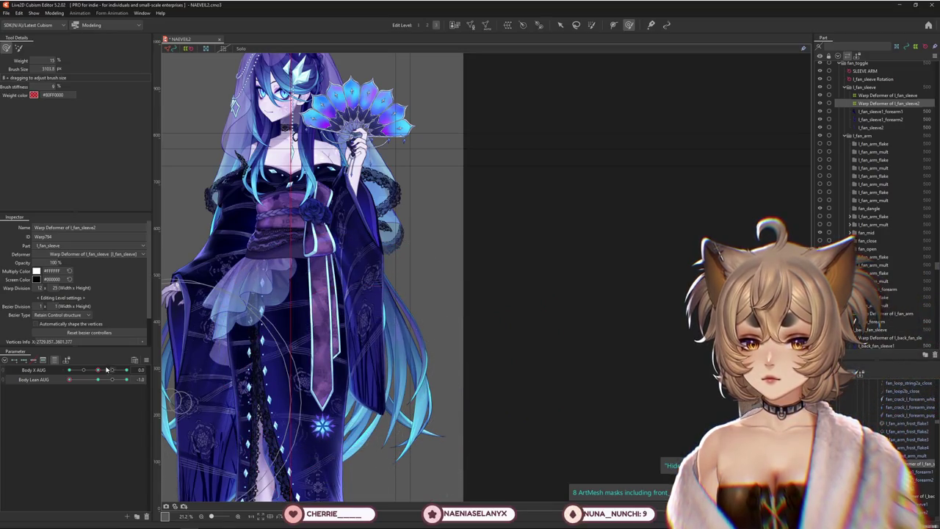
# Sweep Body X AUG between 10 and -10, ease Body Lean AUG to about -0.5, and shrink the brush.
pyautogui.moveTo(107, 369); pyautogui.dragTo(362, 370)
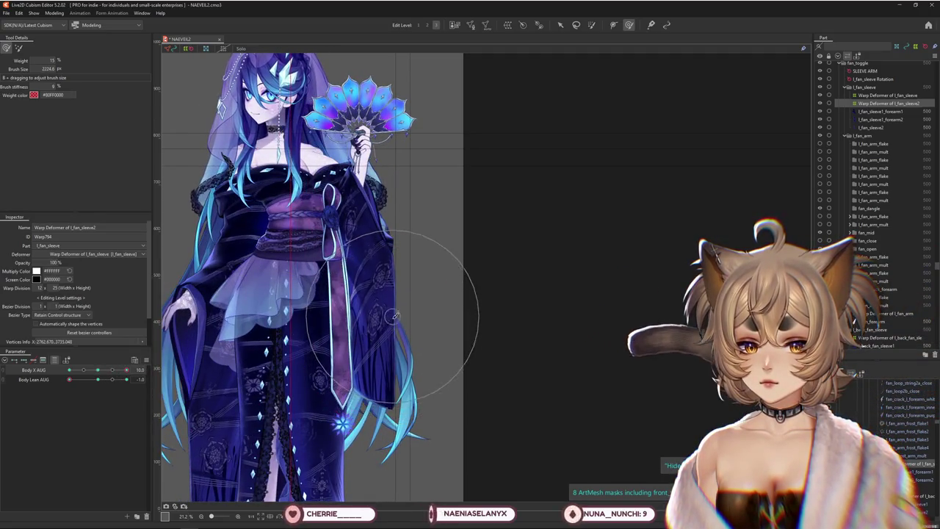
pyautogui.moveTo(96, 370); pyautogui.dragTo(58, 370)
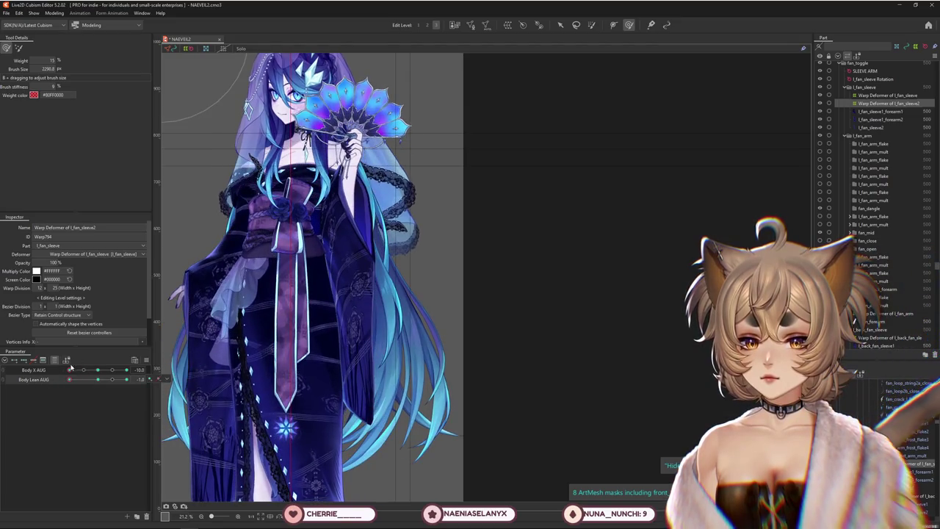
pyautogui.moveTo(70, 370); pyautogui.dragTo(126, 370)
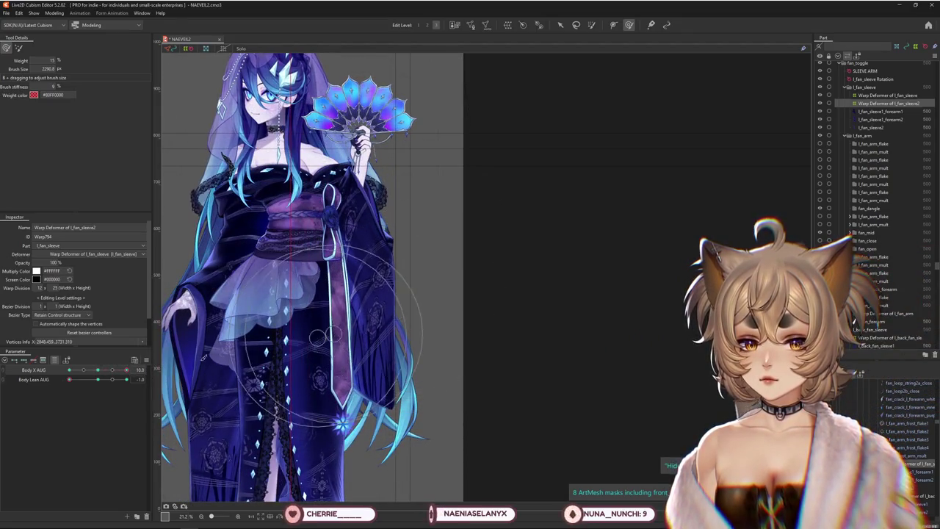
pyautogui.moveTo(126, 369)
pyautogui.mouseDown()
pyautogui.moveTo(57, 370)
pyautogui.moveTo(126, 370)
pyautogui.mouseUp()
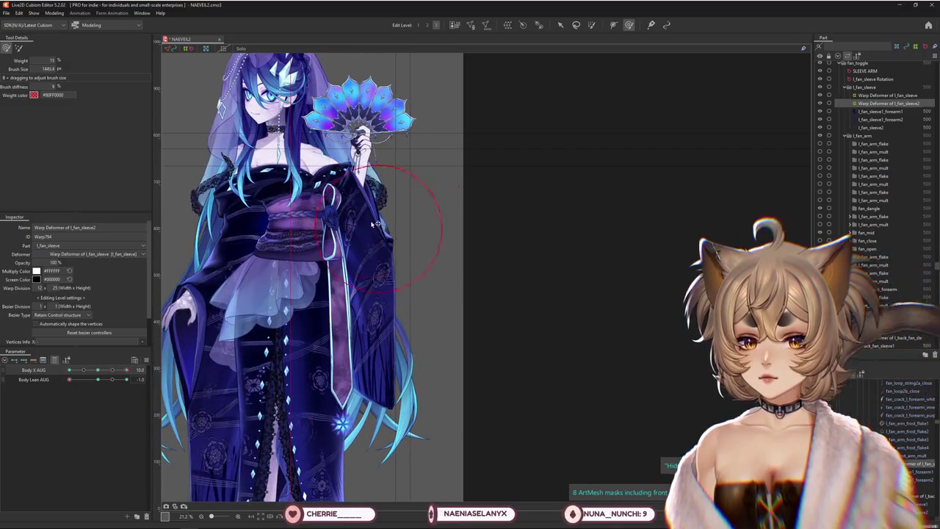
pyautogui.moveTo(101, 385); pyautogui.dragTo(73, 384)
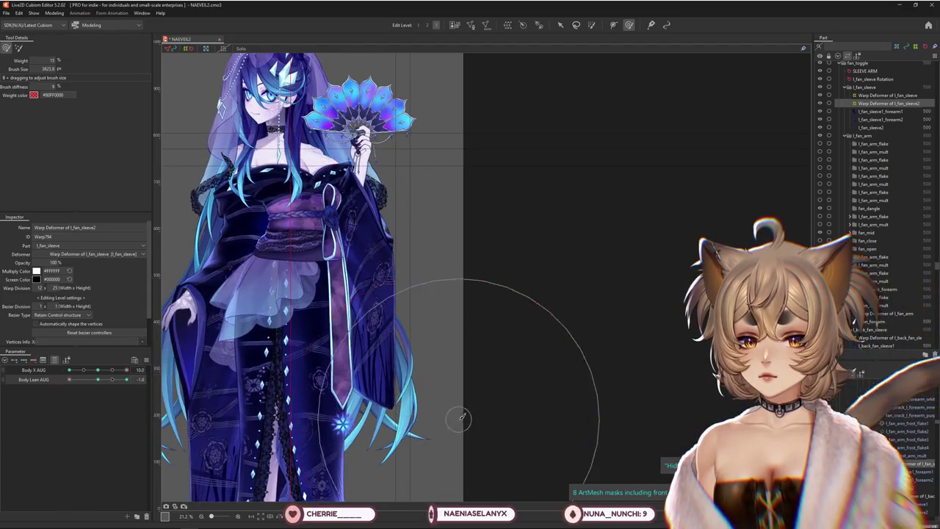
pyautogui.moveTo(461, 417); pyautogui.dragTo(321, 399)
pyautogui.moveTo(98, 374)
pyautogui.mouseDown()
pyautogui.moveTo(85, 384)
pyautogui.moveTo(151, 372)
pyautogui.moveTo(133, 387)
pyautogui.mouseUp()
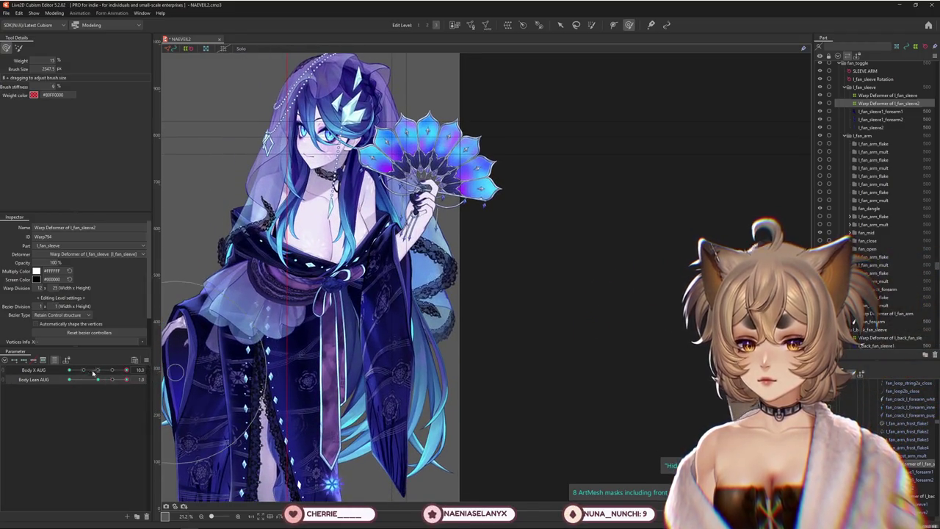
# Centre Body X AUG, shift the canvas view, and resize the brush to a working size.
pyautogui.moveTo(94, 373)
pyautogui.mouseDown()
pyautogui.moveTo(100, 382)
pyautogui.moveTo(130, 371)
pyautogui.mouseUp()
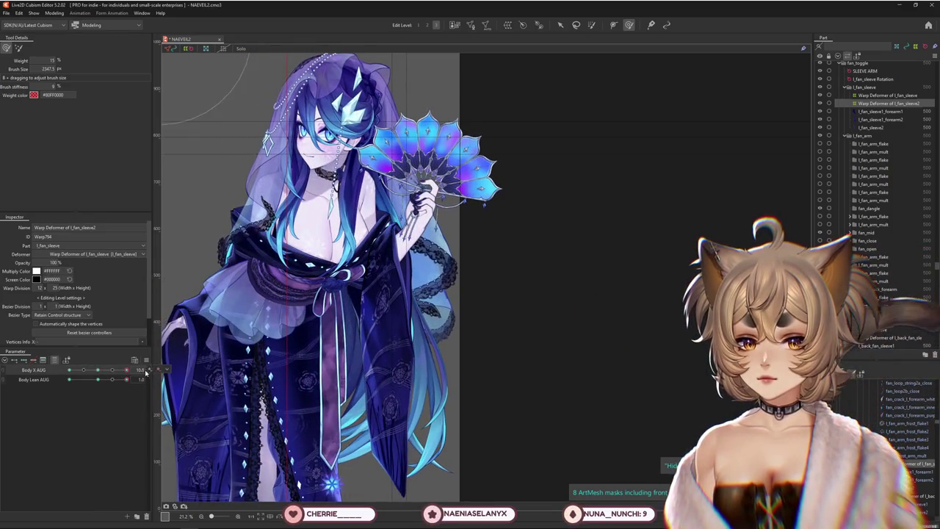
pyautogui.scroll(2, 292, 307)
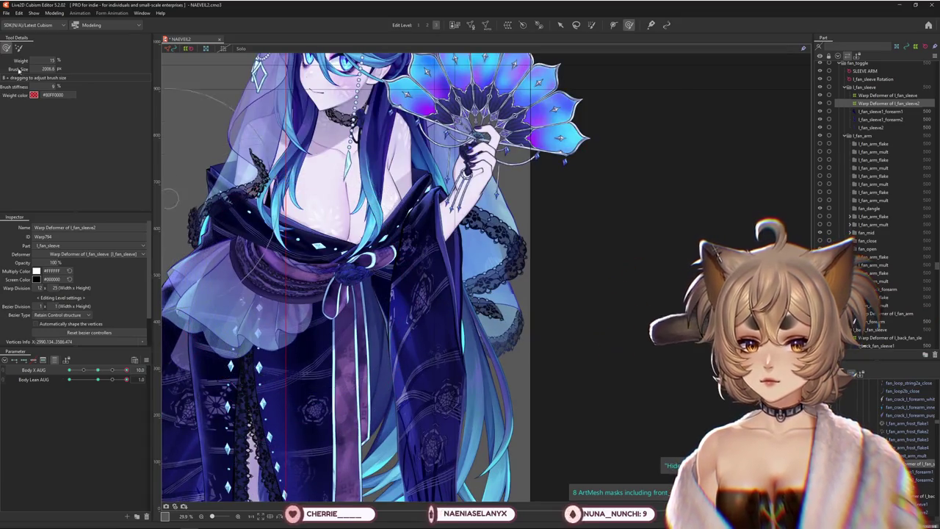
pyautogui.scroll(-2, 264, 211)
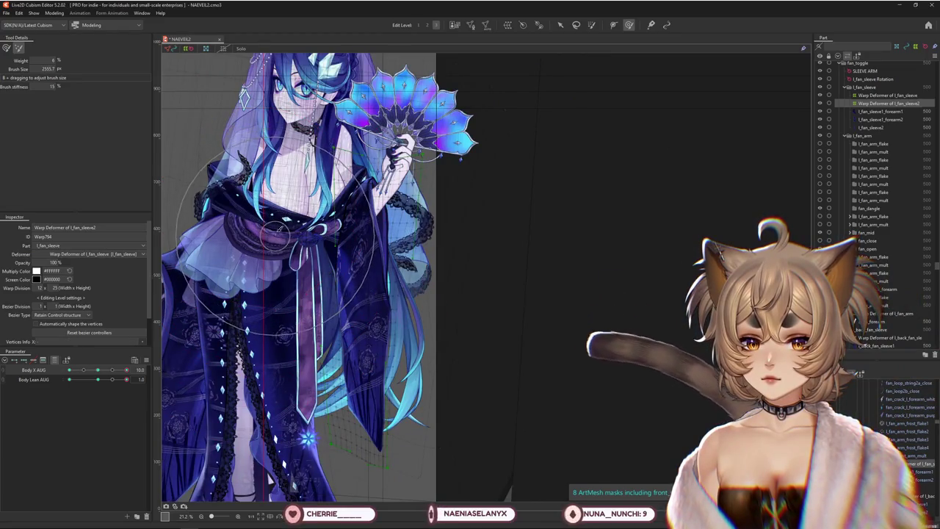
pyautogui.moveTo(305, 271); pyautogui.dragTo(328, 271)
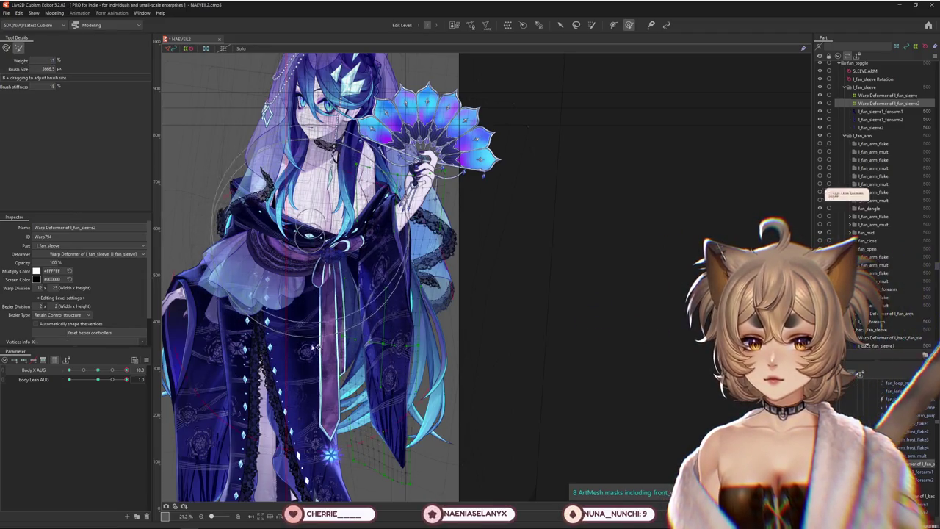
pyautogui.moveTo(312, 253); pyautogui.dragTo(307, 336)
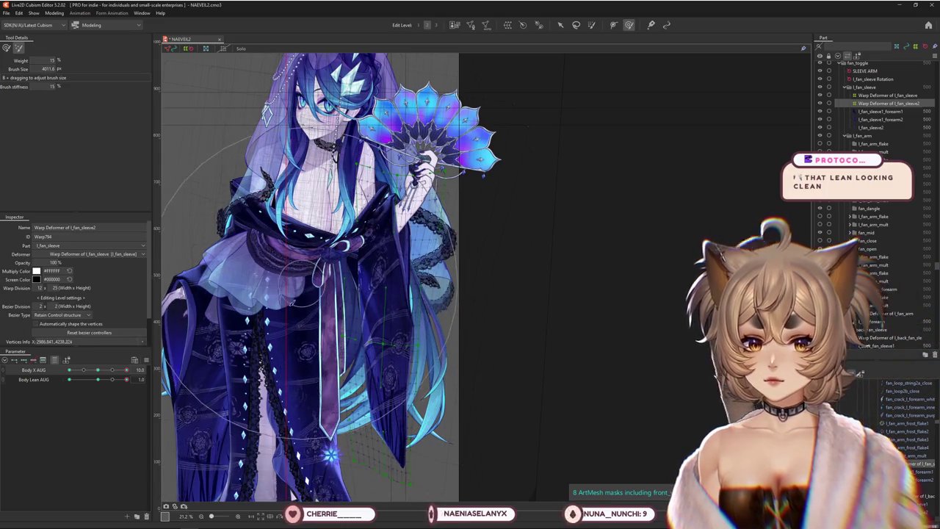
pyautogui.moveTo(315, 272)
pyautogui.mouseDown()
pyautogui.moveTo(268, 301)
pyautogui.moveTo(327, 280)
pyautogui.mouseUp()
# Lean the body to Body Lean AUG 1.0 and reshape the fan sleeve mesh for that pose.
pyautogui.moveTo(95, 380); pyautogui.dragTo(126, 379)
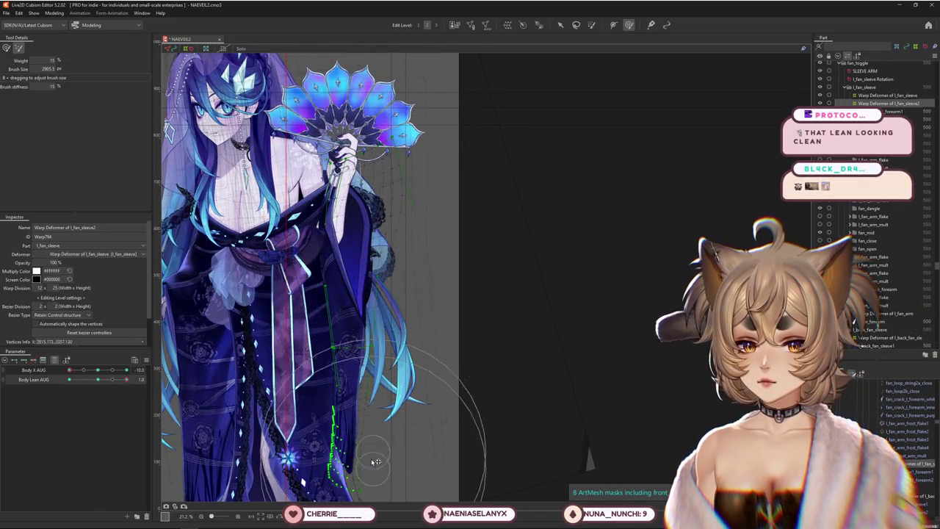
pyautogui.moveTo(327, 361); pyautogui.dragTo(457, 310)
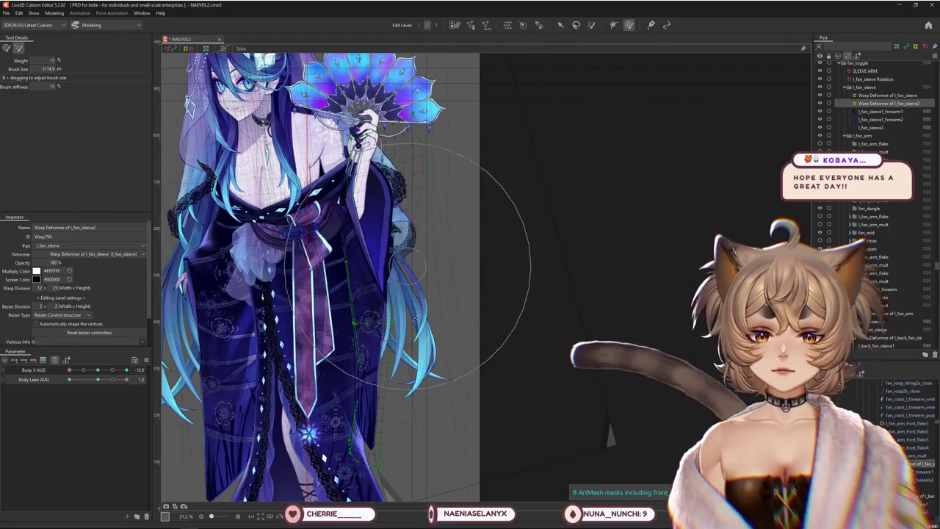
pyautogui.scroll(-3, 430, 314)
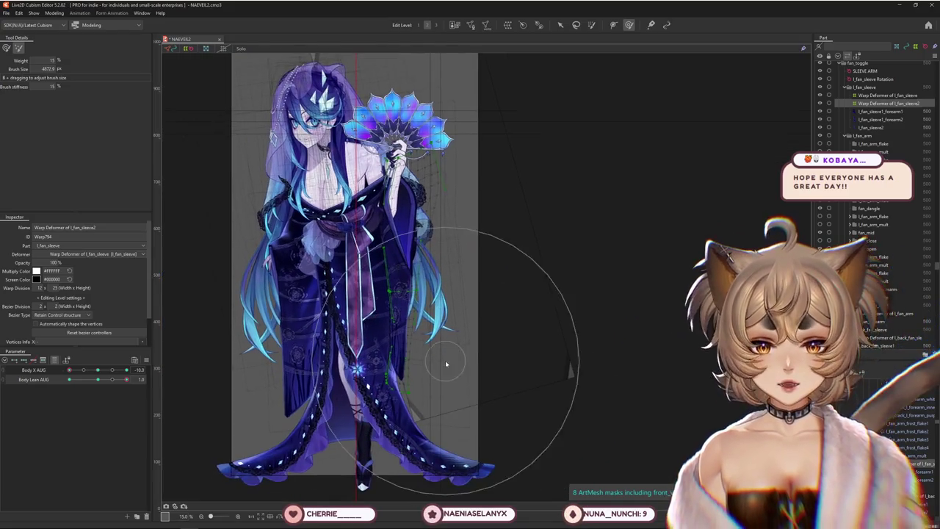
# Bring the sleeve hem into view, switch to the second brush at 9% stiffness, and preview Body Lean AUG.
pyautogui.scroll(3, 431, 376)
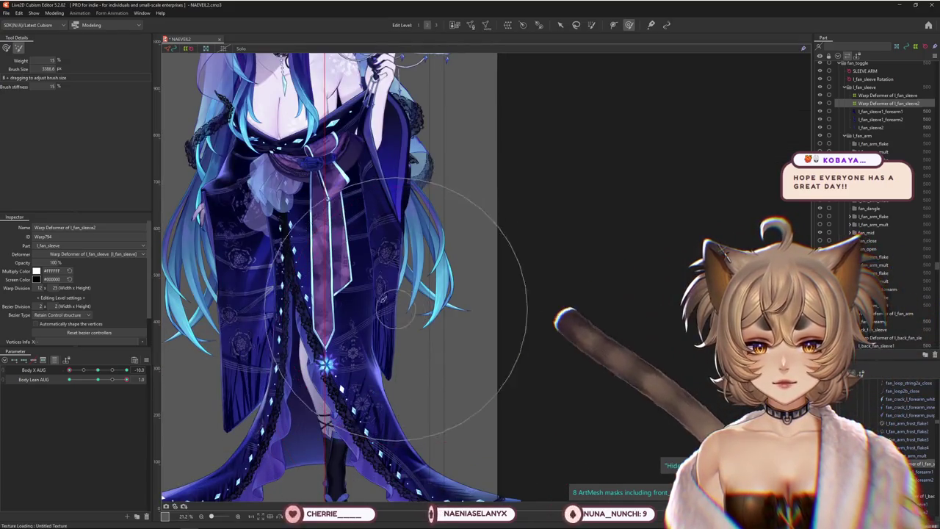
pyautogui.moveTo(401, 406); pyautogui.dragTo(419, 180, button='middle')
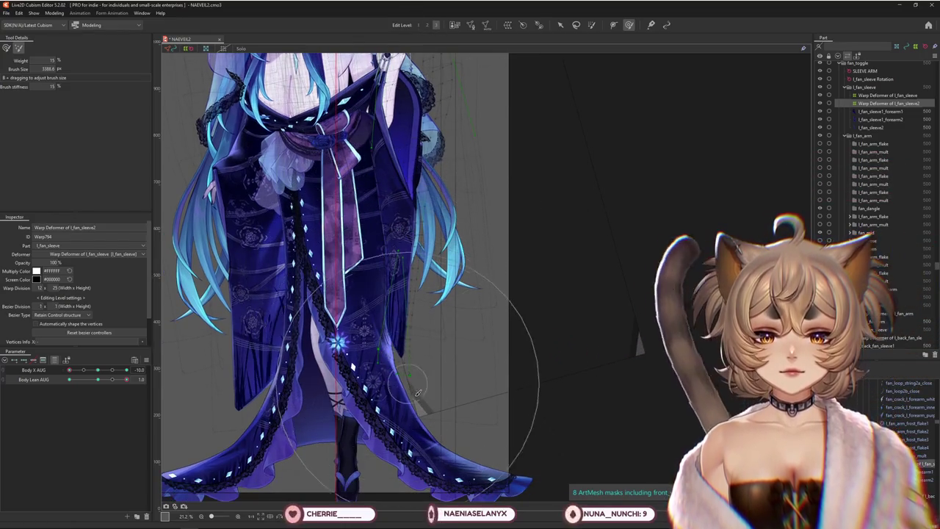
pyautogui.moveTo(484, 351); pyautogui.dragTo(484, 369, button='middle')
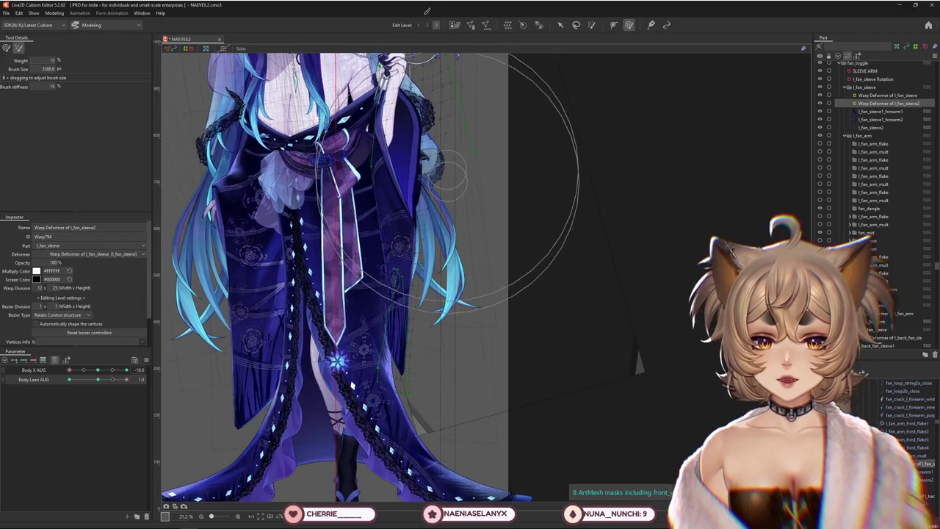
pyautogui.moveTo(365, 299); pyautogui.dragTo(374, 283, button='middle')
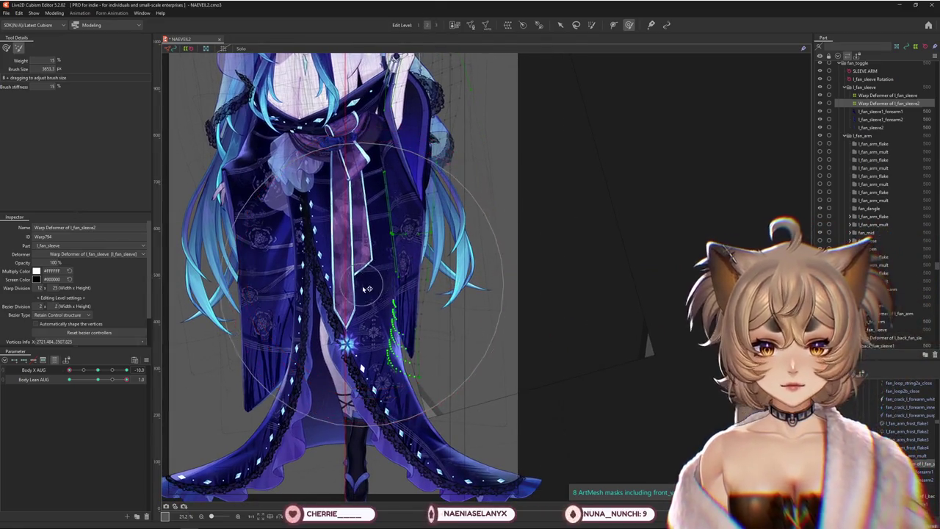
pyautogui.moveTo(419, 353)
pyautogui.mouseDown(button='middle')
pyautogui.moveTo(404, 306)
pyautogui.moveTo(337, 284)
pyautogui.mouseUp(button='middle')
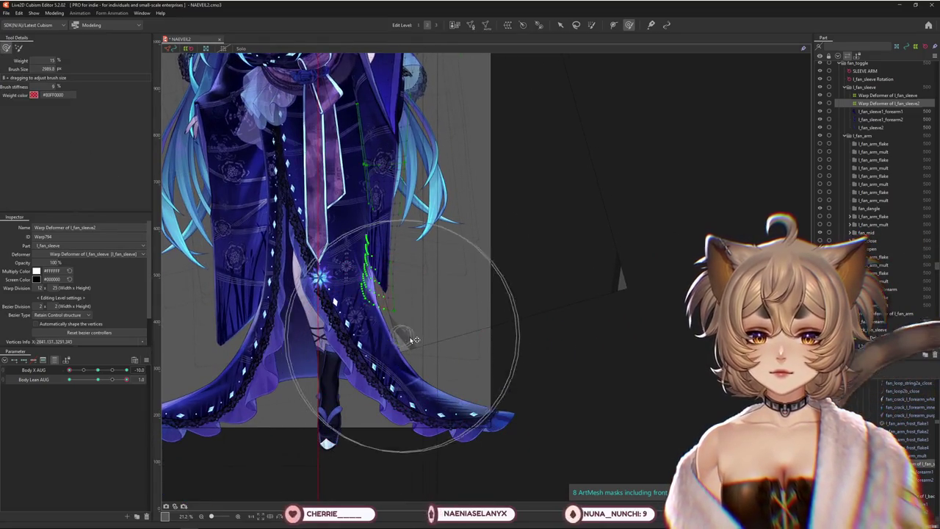
pyautogui.moveTo(409, 337); pyautogui.dragTo(433, 386, button='middle')
pyautogui.click(19, 48)
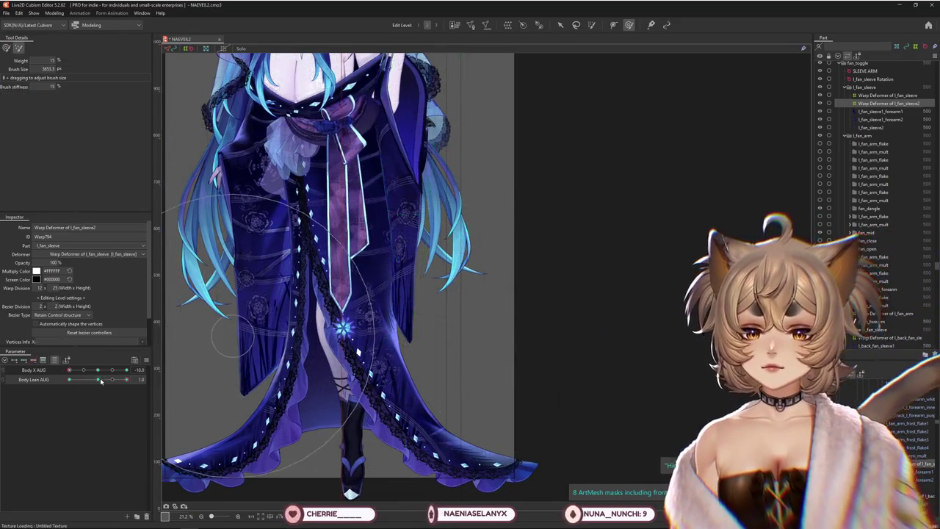
pyautogui.moveTo(101, 380); pyautogui.dragTo(53, 380)
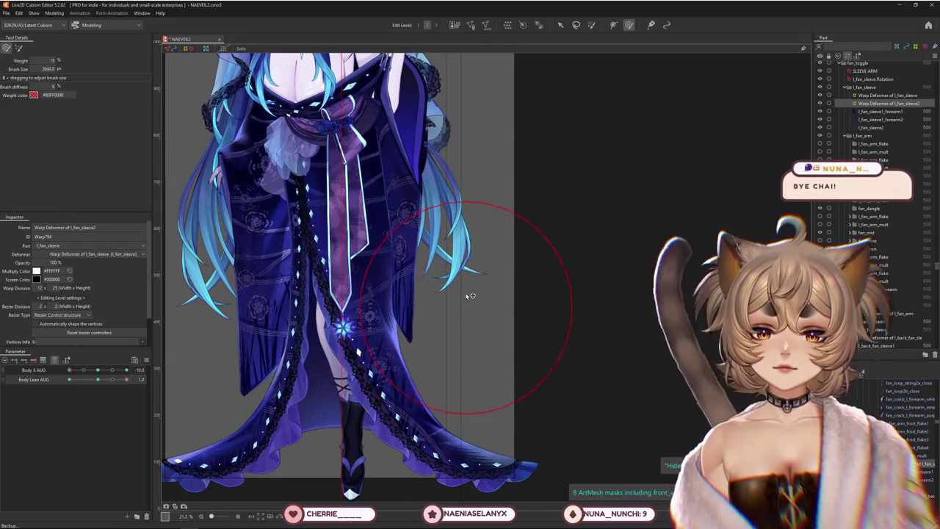
pyautogui.moveTo(470, 296)
pyautogui.mouseDown()
pyautogui.moveTo(473, 273)
pyautogui.moveTo(489, 399)
pyautogui.mouseUp()
pyautogui.scroll(1, 476, 383)
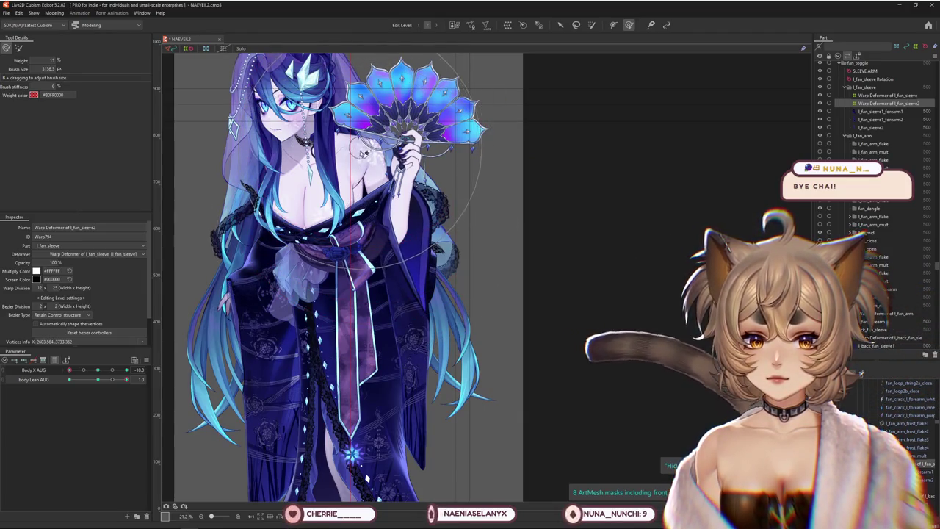
# Resize the brush to about 3079.6 px over the lower sleeve while varying Body Lean AUG.
pyautogui.moveTo(94, 372); pyautogui.dragTo(98, 370)
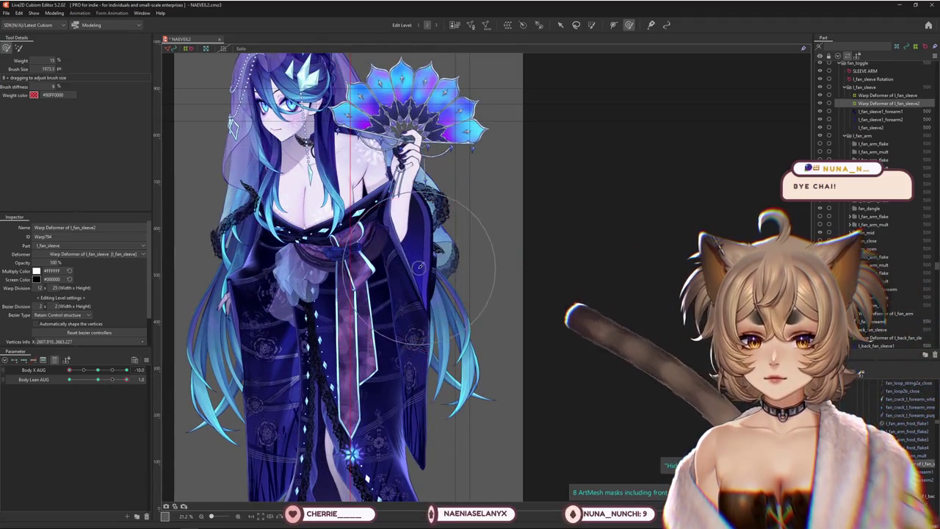
pyautogui.moveTo(408, 269); pyautogui.dragTo(402, 331)
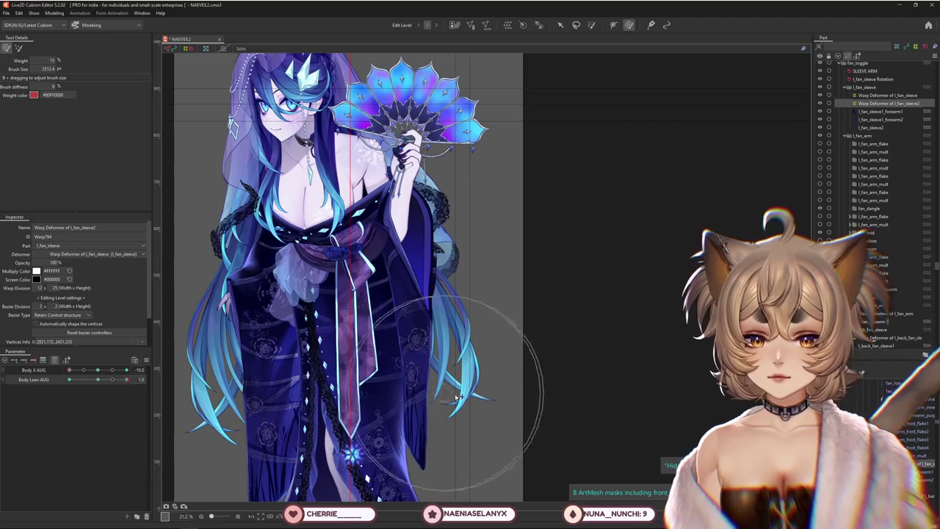
pyautogui.moveTo(126, 380)
pyautogui.mouseDown()
pyautogui.moveTo(139, 379)
pyautogui.moveTo(345, 43)
pyautogui.mouseUp()
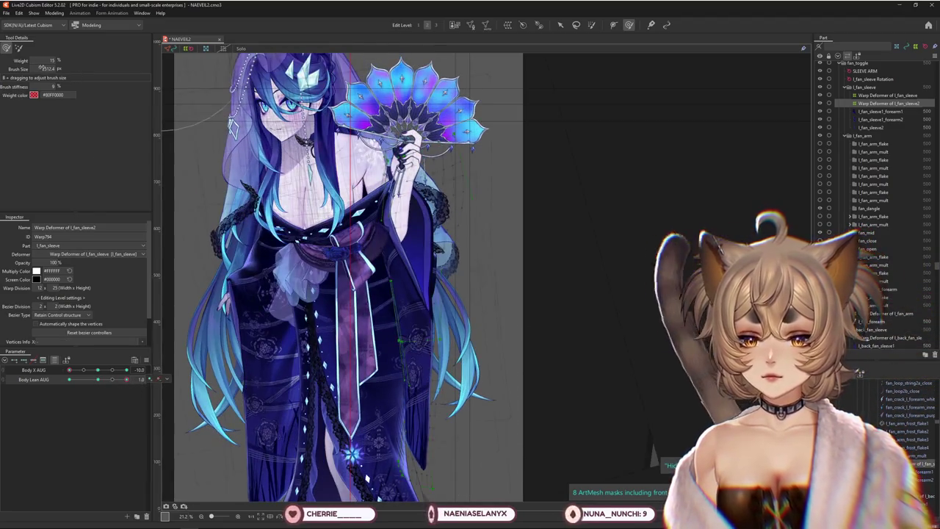
pyautogui.moveTo(435, 29); pyautogui.dragTo(431, 461)
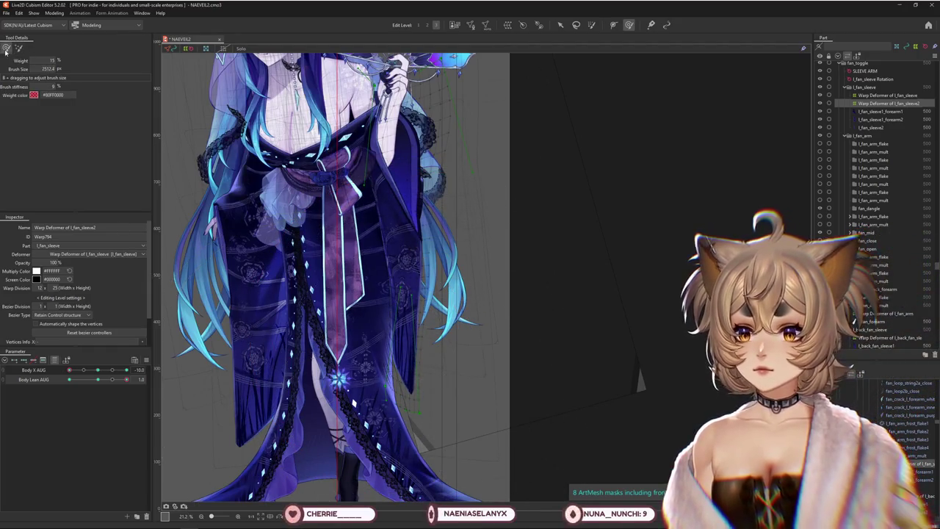
pyautogui.moveTo(402, 440); pyautogui.dragTo(431, 381)
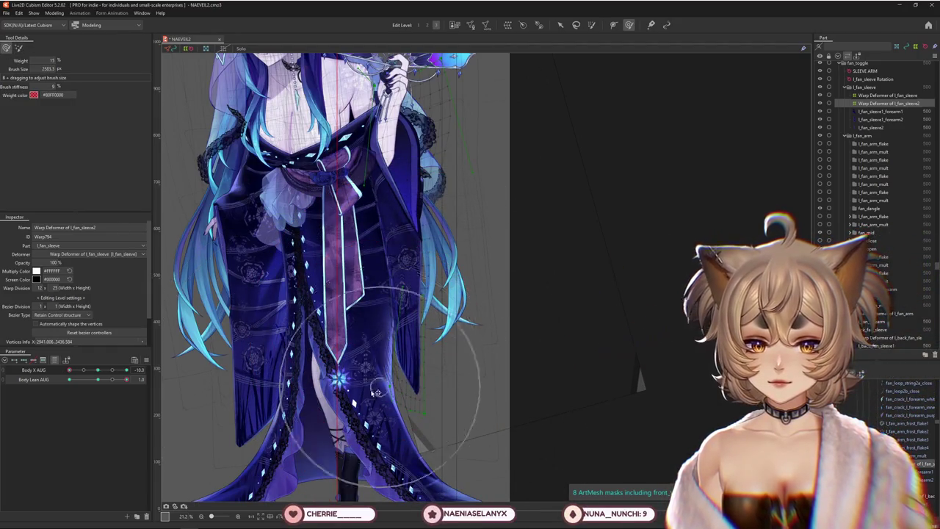
# Turn the model fully to Body X AUG -10.0.
pyautogui.click(61, 370)
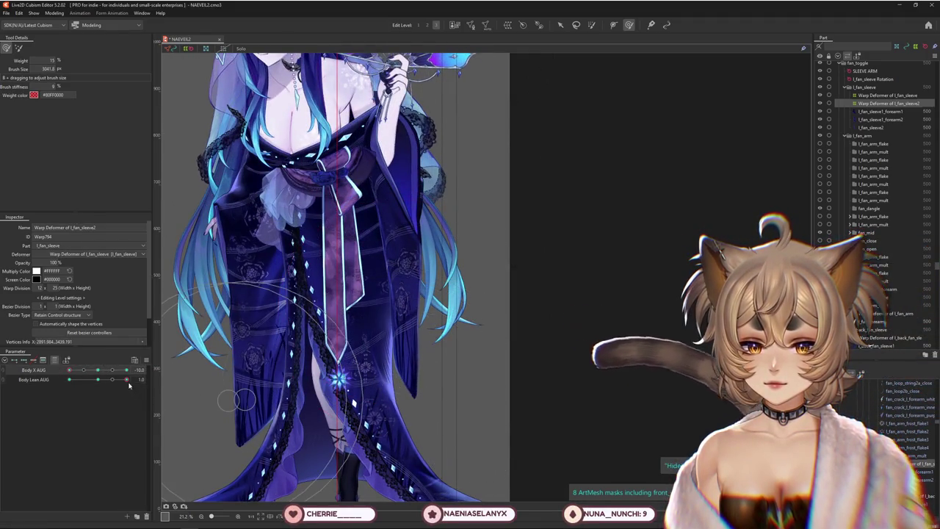
pyautogui.click(55, 370)
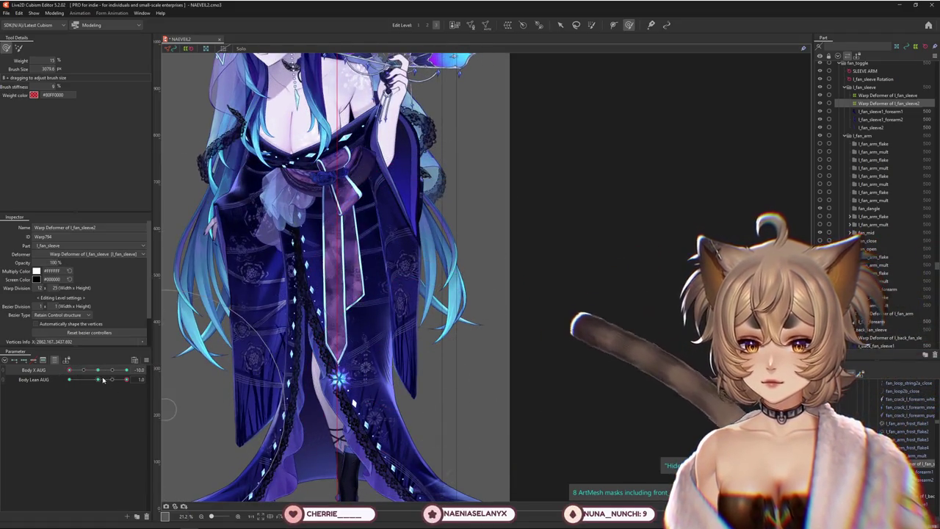
pyautogui.click(96, 371)
pyautogui.moveTo(96, 373); pyautogui.dragTo(55, 374)
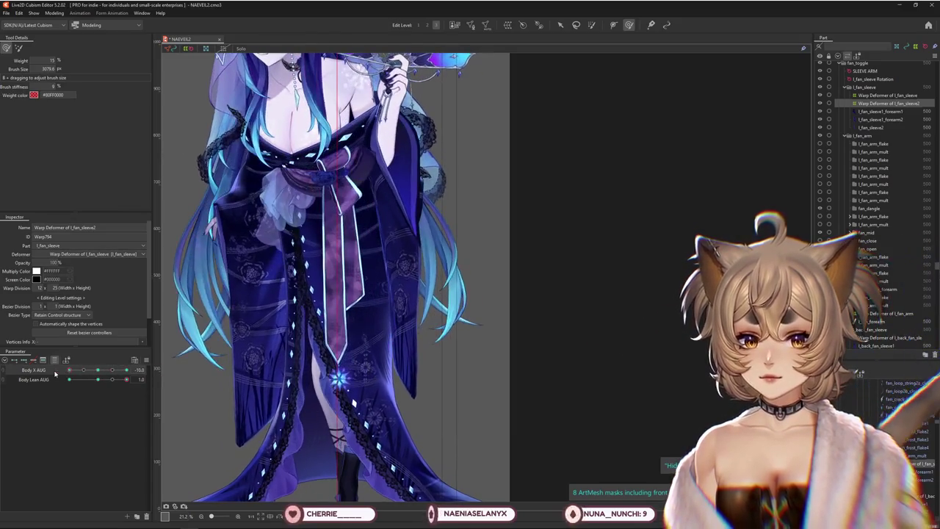
# Sway Body Lean AUG and Body X AUG back and forth zoomed out, checking the sleeve pose.
pyautogui.scroll(-2, 345, 356)
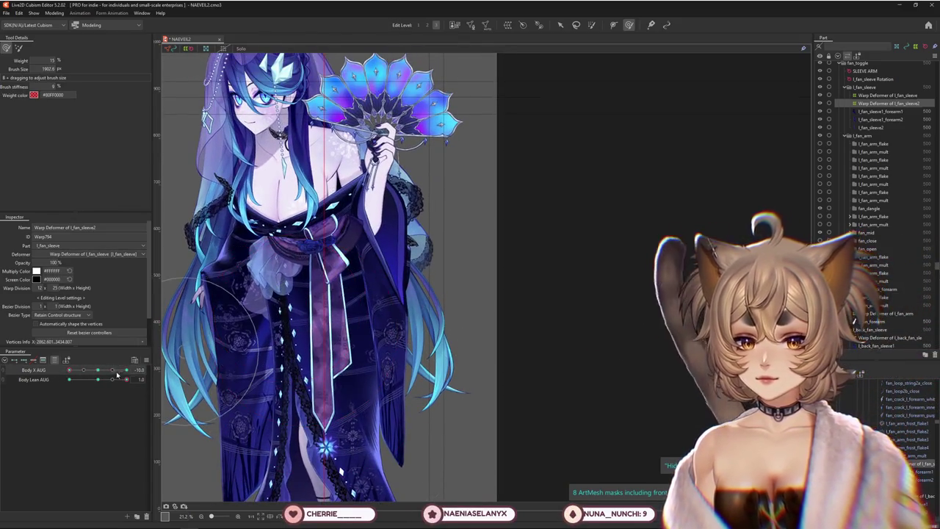
pyautogui.moveTo(117, 374); pyautogui.dragTo(140, 377)
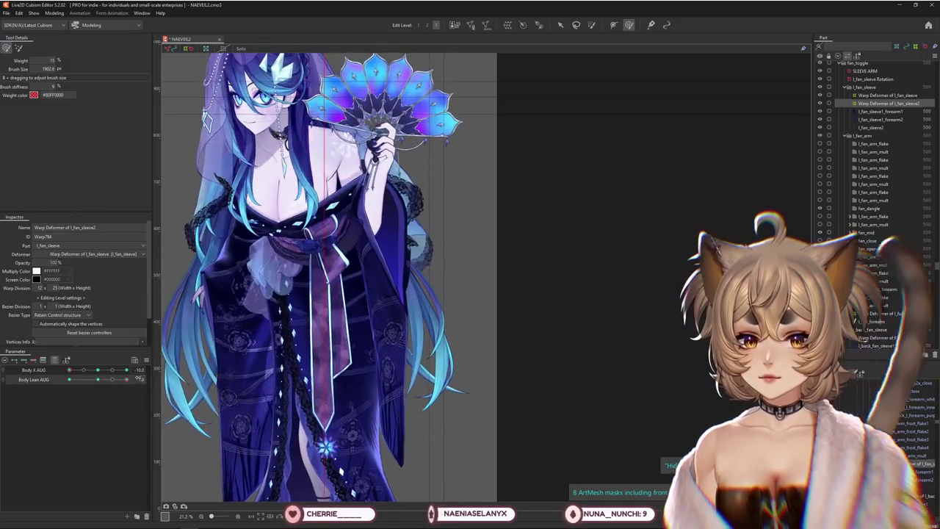
pyautogui.scroll(-2, 433, 365)
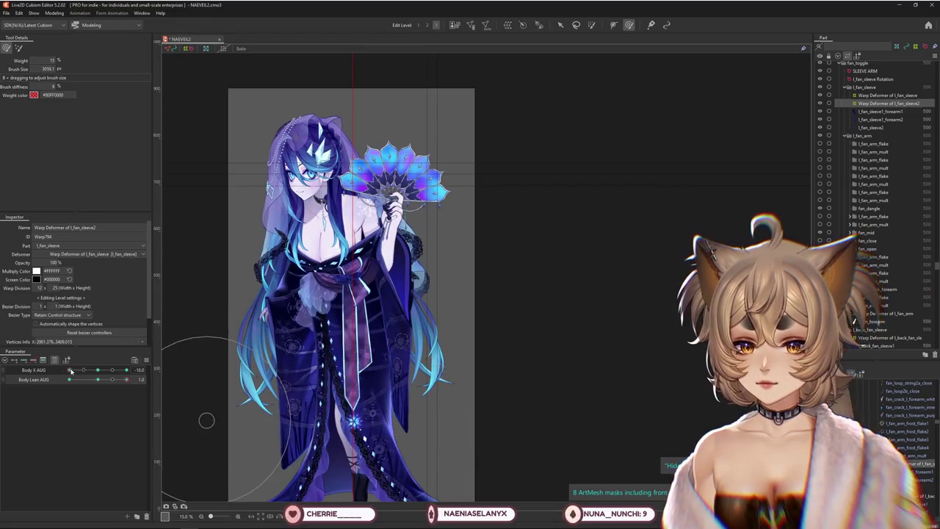
pyautogui.moveTo(71, 371)
pyautogui.mouseDown()
pyautogui.moveTo(141, 386)
pyautogui.moveTo(128, 380)
pyautogui.mouseUp()
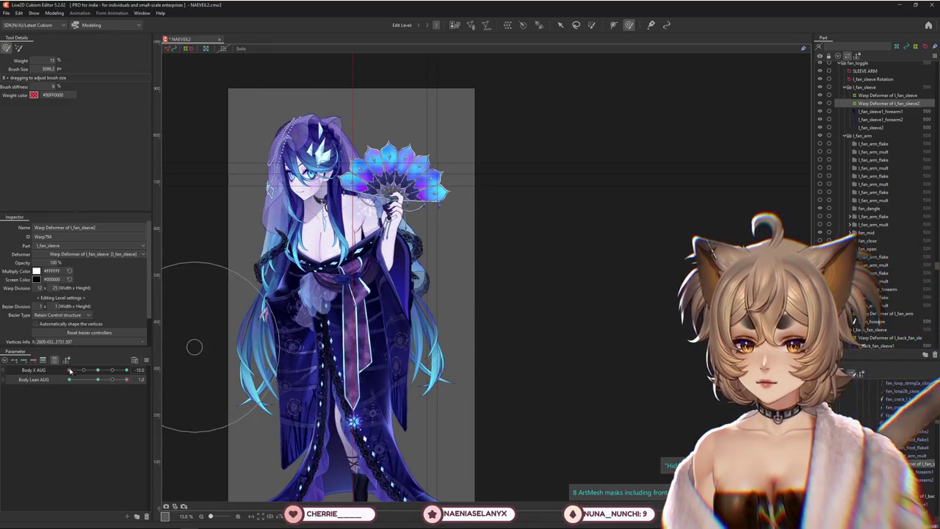
pyautogui.moveTo(69, 370)
pyautogui.mouseDown()
pyautogui.moveTo(158, 376)
pyautogui.moveTo(101, 375)
pyautogui.mouseUp()
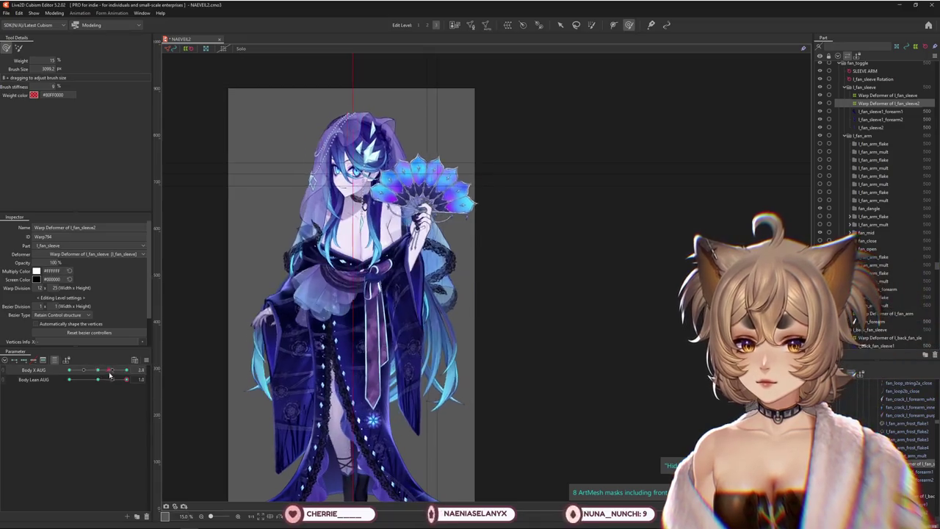
pyautogui.scroll(3, 354, 219)
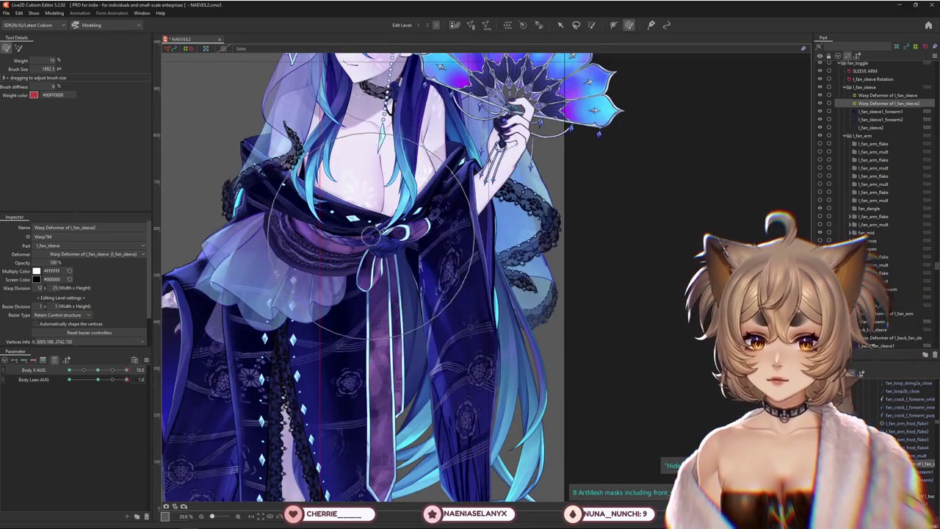
# Push the l_fan_sleeve2 warp deformer into shape and show its grid for editing.
pyautogui.moveTo(370, 234); pyautogui.dragTo(361, 271)
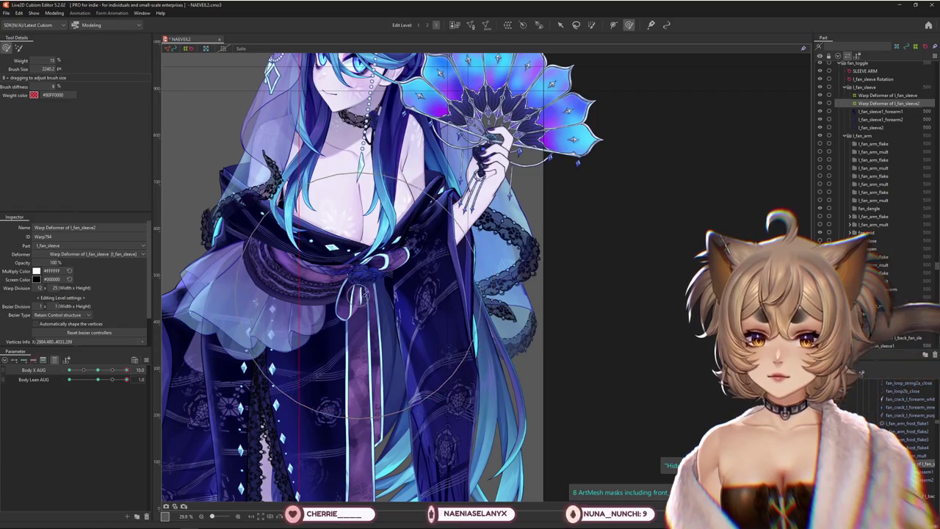
pyautogui.moveTo(371, 290); pyautogui.dragTo(365, 271, button='middle')
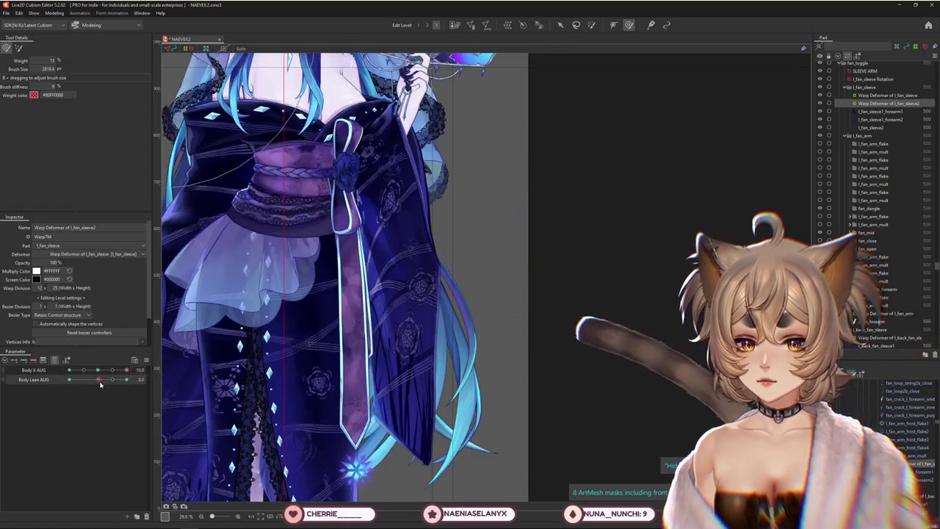
pyautogui.moveTo(125, 377); pyautogui.dragTo(127, 379)
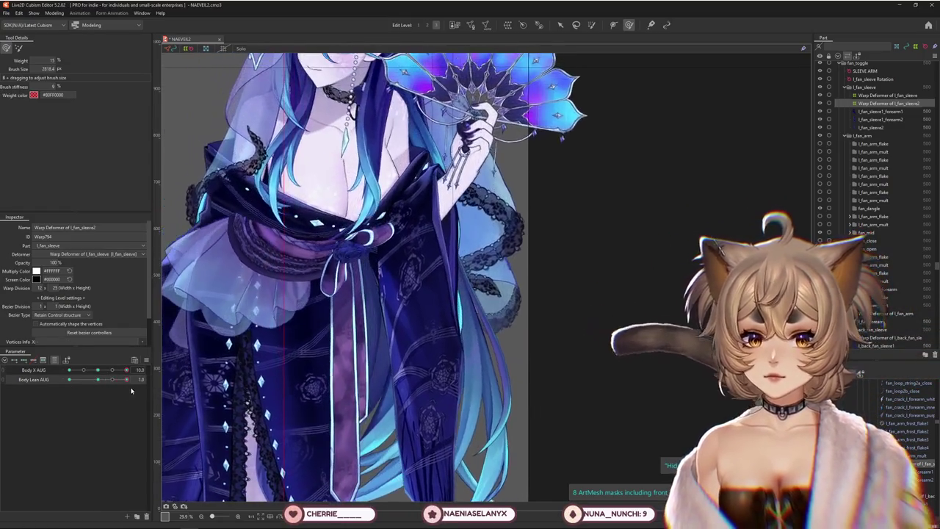
pyautogui.click(46, 68)
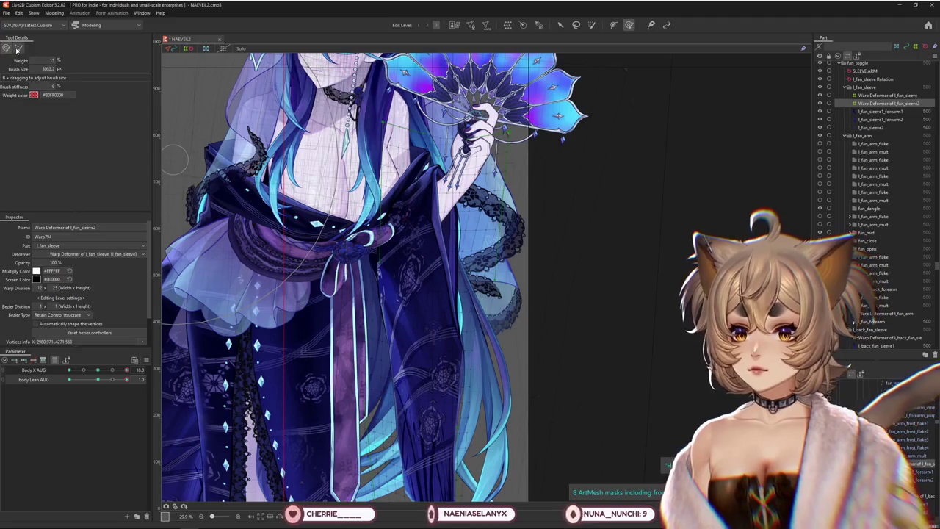
pyautogui.click(18, 47)
pyautogui.scroll(-2, 337, 273)
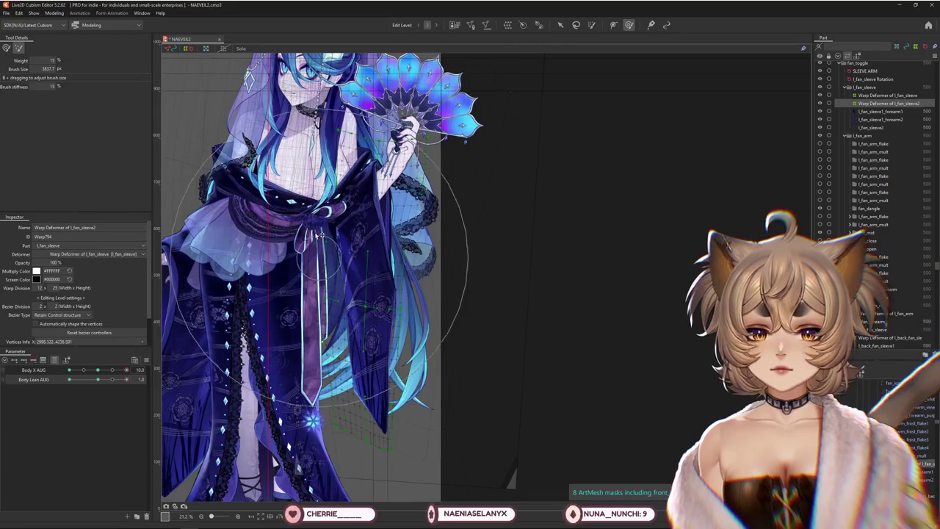
# Toggle weight mode with W and resize the affected area while swaying Body Lean AUG.
pyautogui.press('w')
pyautogui.moveTo(290, 212); pyautogui.dragTo(382, 443)
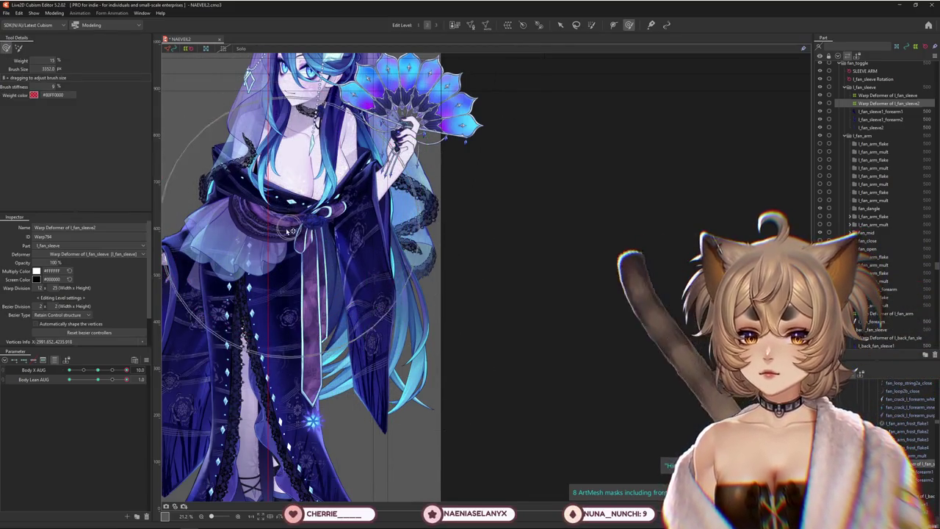
pyautogui.press('w')
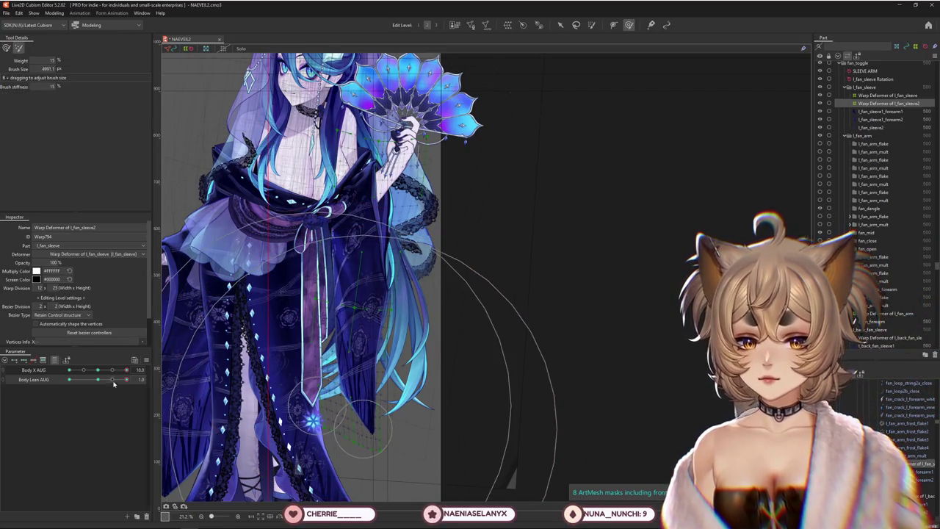
pyautogui.moveTo(113, 384); pyautogui.dragTo(148, 388)
pyautogui.press('w')
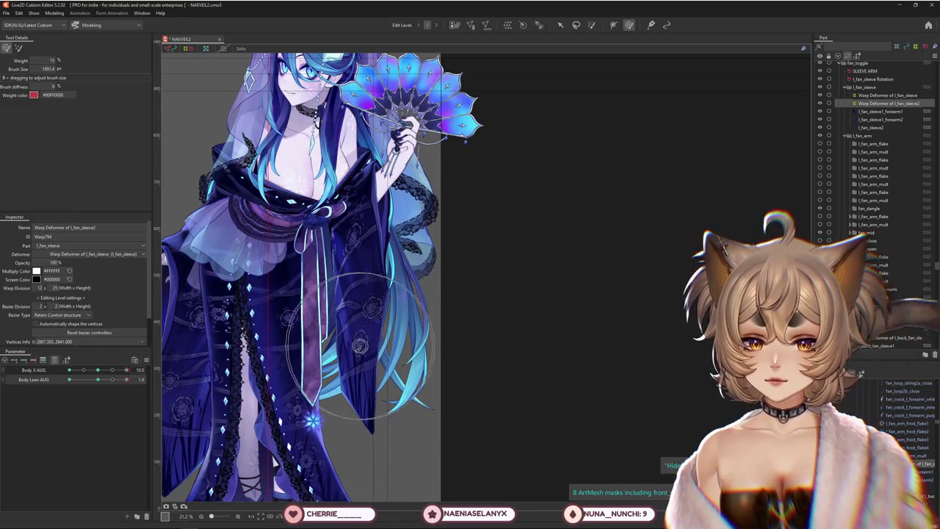
pyautogui.moveTo(351, 470); pyautogui.dragTo(293, 252)
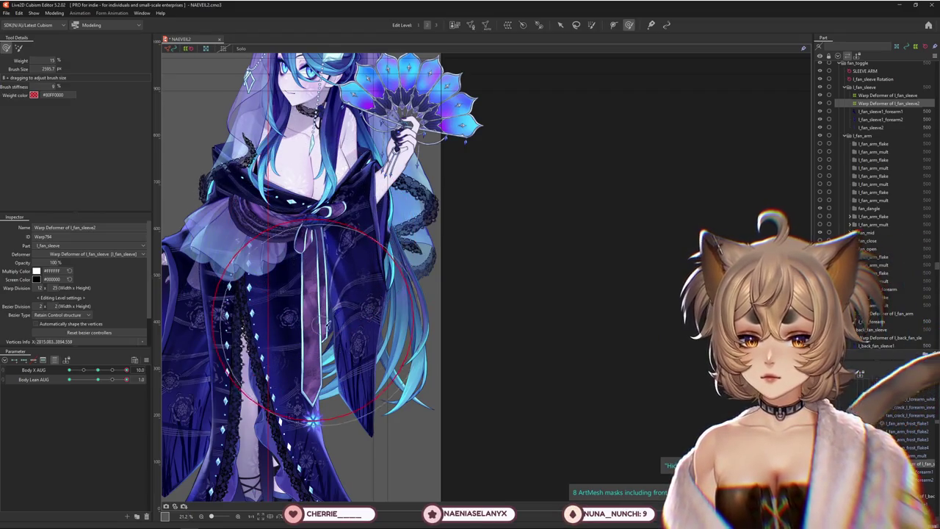
pyautogui.moveTo(325, 325); pyautogui.dragTo(387, 321)
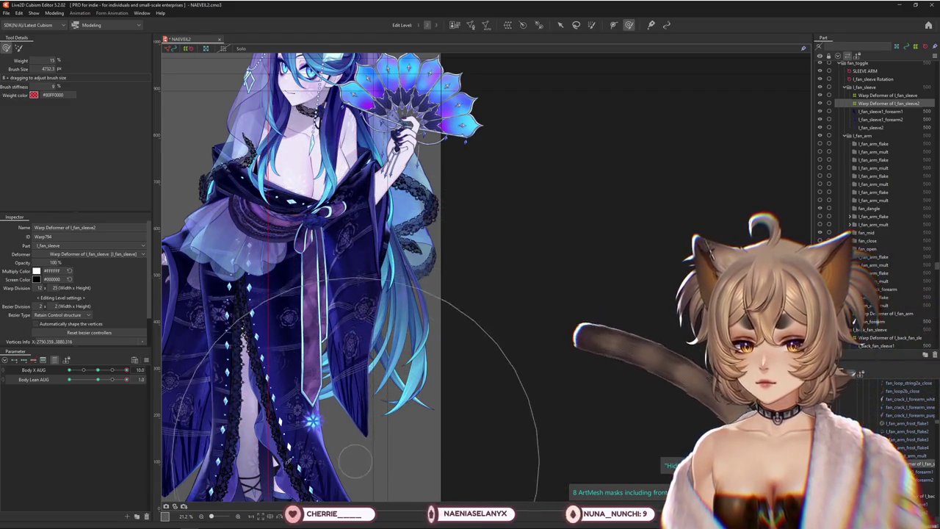
# Scrub Body X AUG through its range to 10.0, narrowing the brush to 1975.8 px.
pyautogui.moveTo(126, 369)
pyautogui.mouseDown()
pyautogui.moveTo(95, 381)
pyautogui.moveTo(112, 379)
pyautogui.moveTo(97, 369)
pyautogui.moveTo(99, 382)
pyautogui.moveTo(154, 376)
pyautogui.mouseUp()
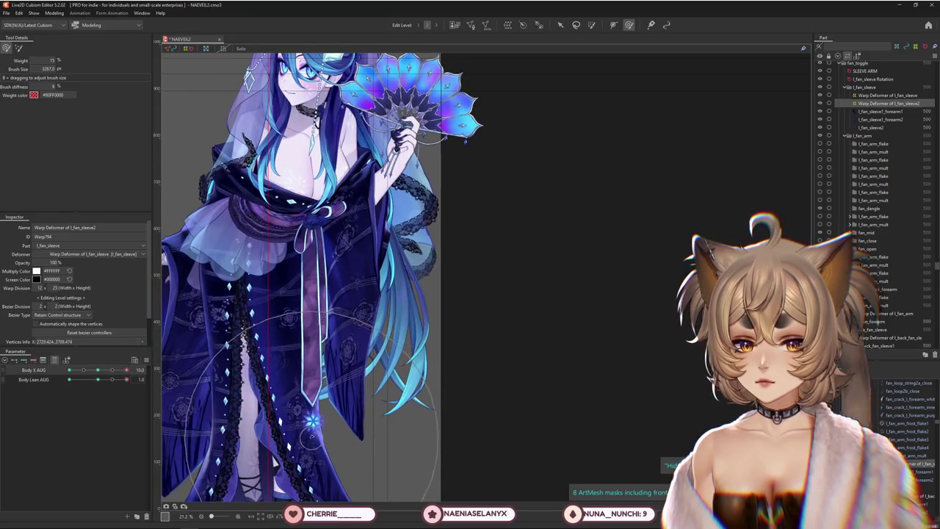
pyautogui.moveTo(340, 313); pyautogui.dragTo(440, 313)
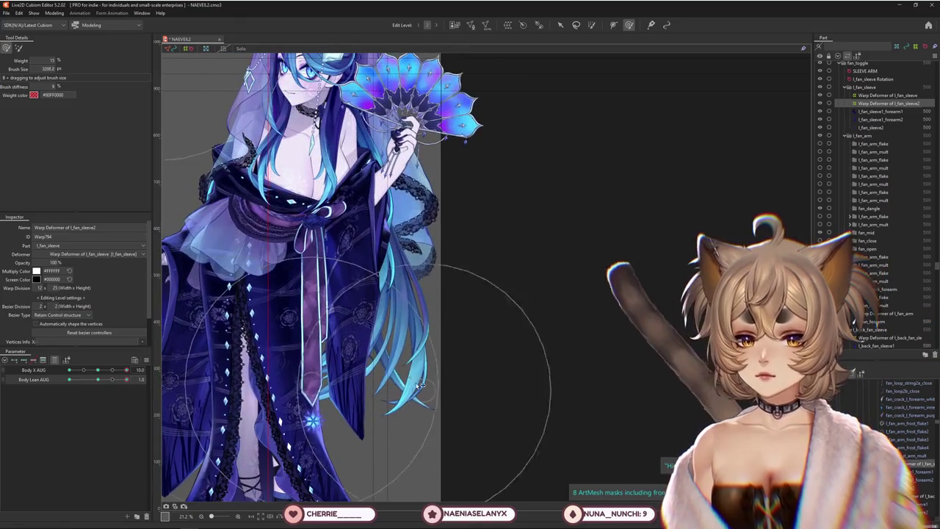
pyautogui.moveTo(382, 367)
pyautogui.mouseDown()
pyautogui.moveTo(341, 351)
pyautogui.moveTo(381, 374)
pyautogui.moveTo(340, 437)
pyautogui.mouseUp()
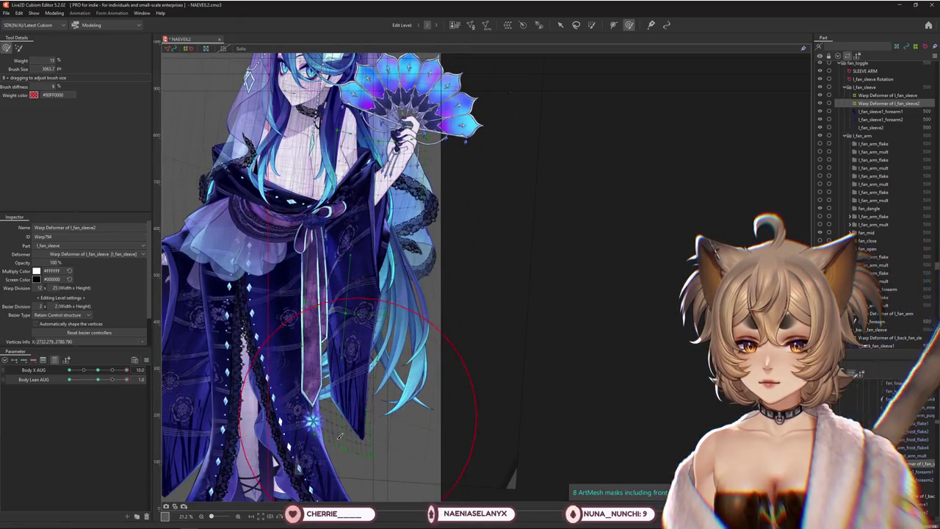
pyautogui.moveTo(110, 371)
pyautogui.mouseDown()
pyautogui.moveTo(87, 384)
pyautogui.moveTo(62, 376)
pyautogui.mouseUp()
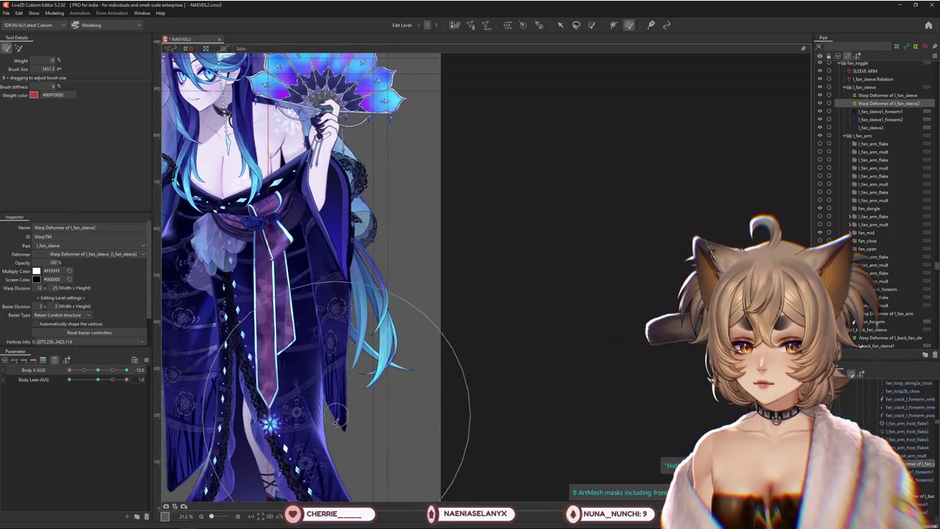
pyautogui.moveTo(69, 369); pyautogui.dragTo(97, 370)
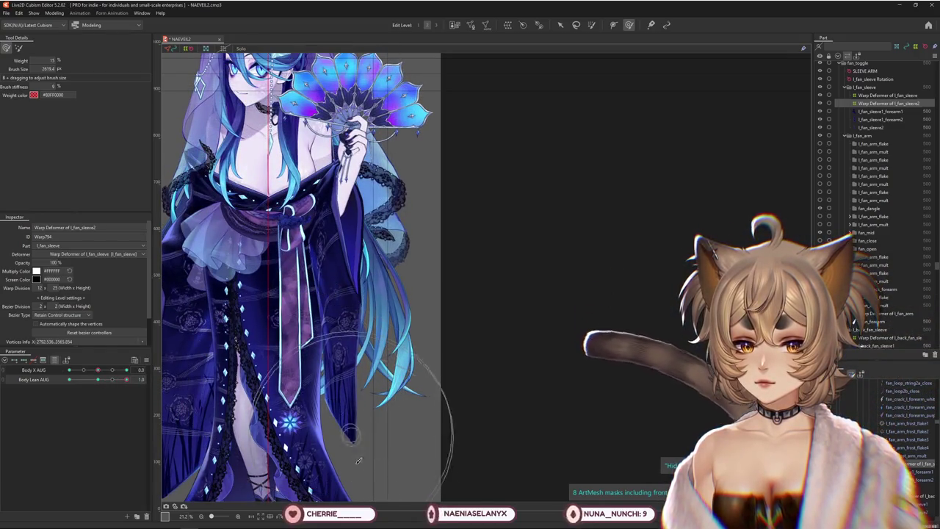
pyautogui.moveTo(98, 369); pyautogui.dragTo(127, 369)
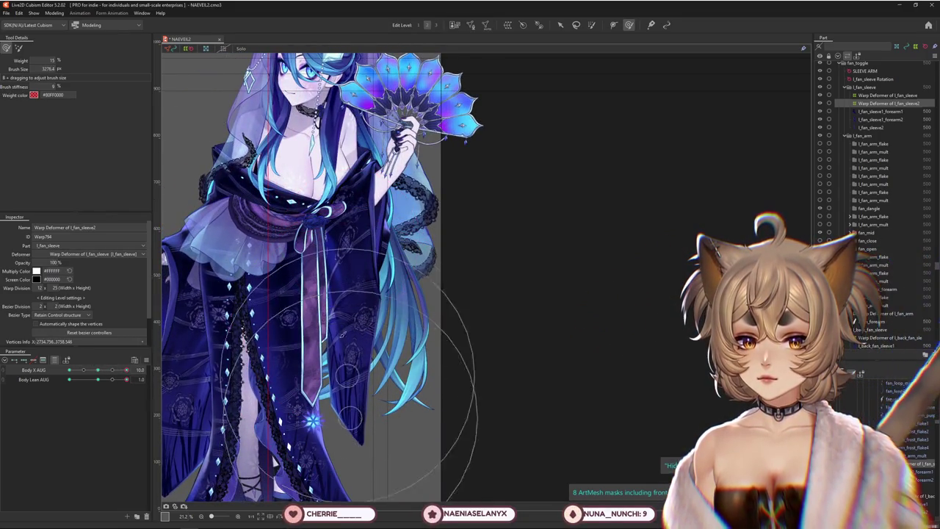
pyautogui.moveTo(85, 376); pyautogui.dragTo(126, 369)
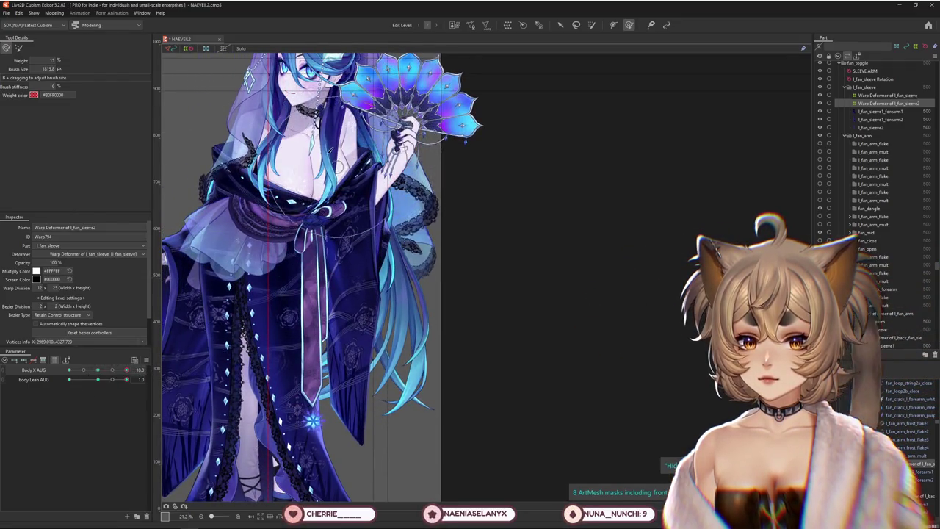
# Preview Body Lean, return it to 1.0, and nudge the sleeve slightly upward.
pyautogui.scroll(2, 330, 217)
pyautogui.scroll(1, 331, 217)
pyautogui.scroll(-1, 330, 217)
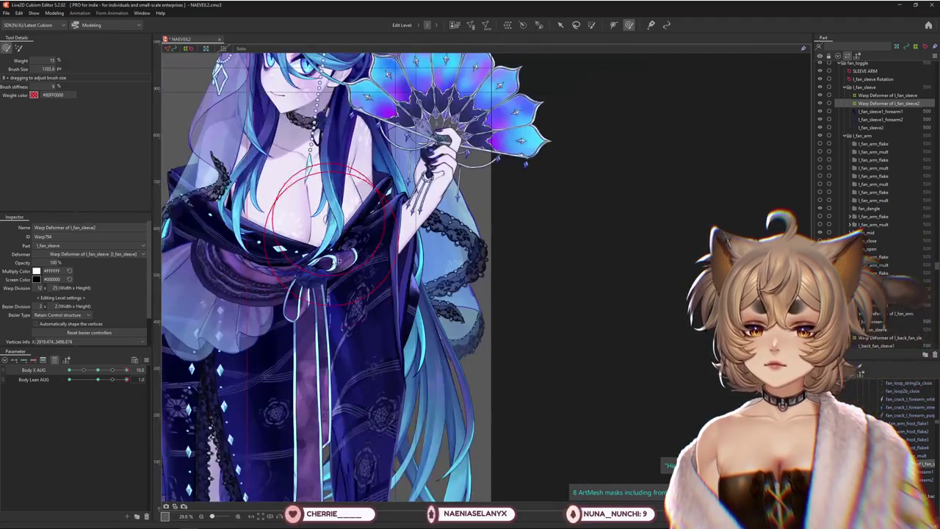
pyautogui.moveTo(113, 379); pyautogui.dragTo(99, 380)
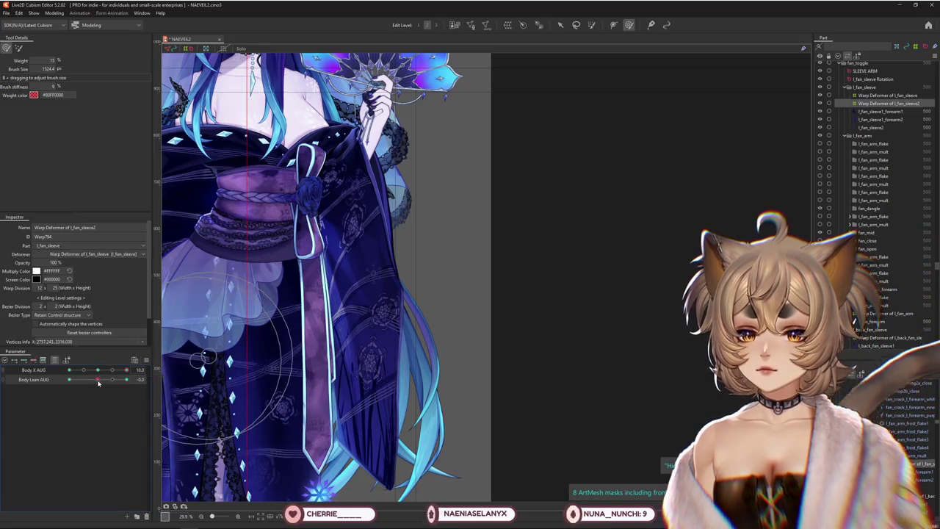
pyautogui.moveTo(98, 382); pyautogui.dragTo(126, 380)
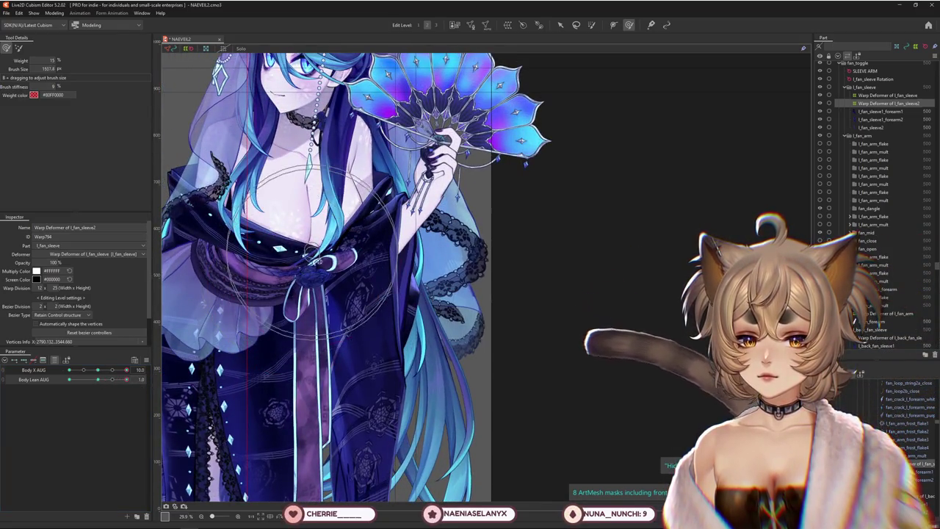
pyautogui.scroll(-3, 297, 266)
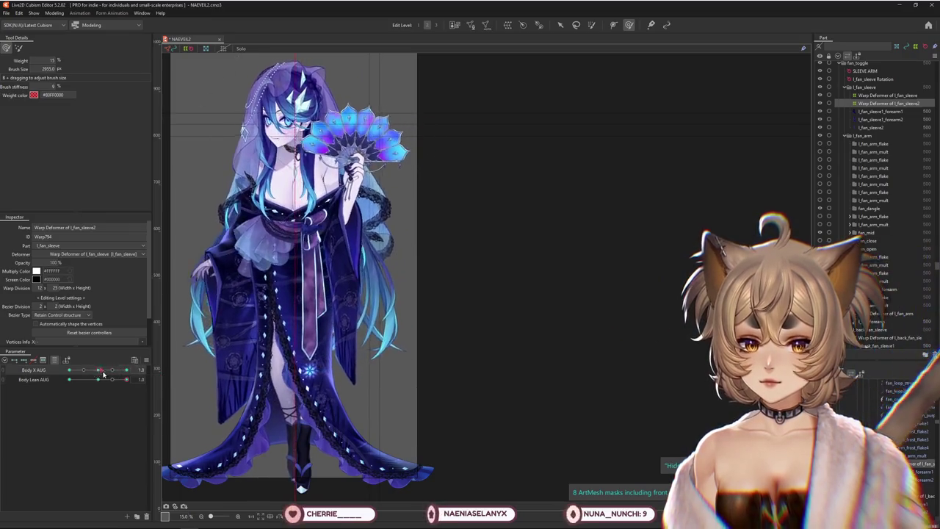
pyautogui.moveTo(375, 412); pyautogui.dragTo(372, 363)
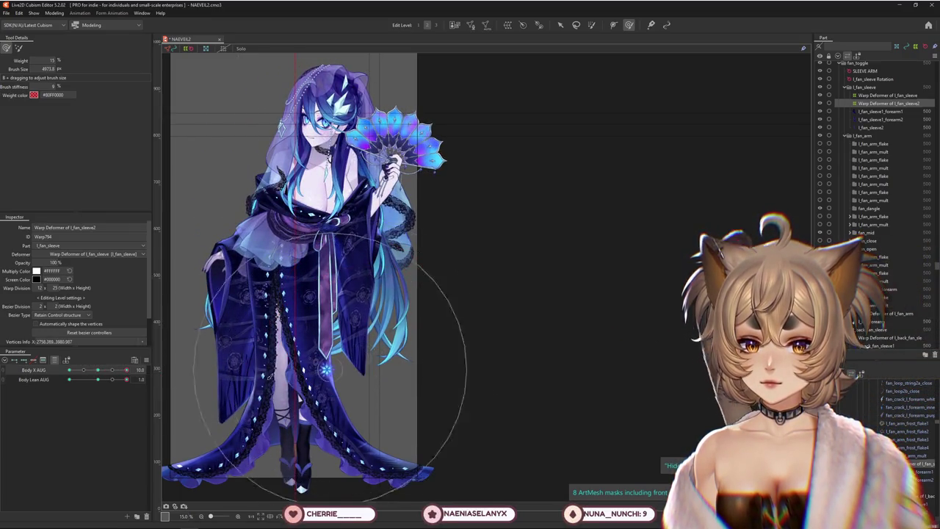
# Sweep Body X AUG left and back to 0, set it to 8.2, and open the Modeling menu.
pyautogui.moveTo(99, 376)
pyautogui.mouseDown()
pyautogui.moveTo(372, 365)
pyautogui.moveTo(342, 399)
pyautogui.mouseUp()
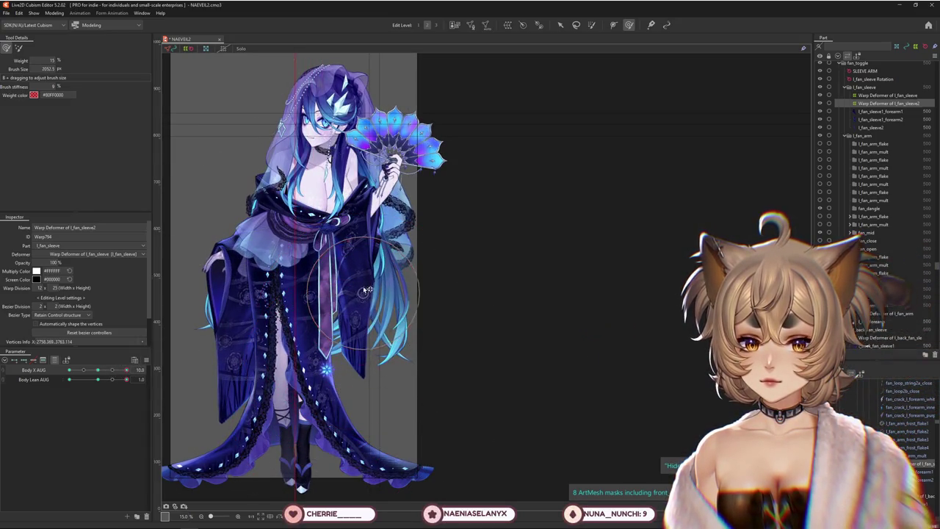
pyautogui.moveTo(126, 370); pyautogui.dragTo(50, 376)
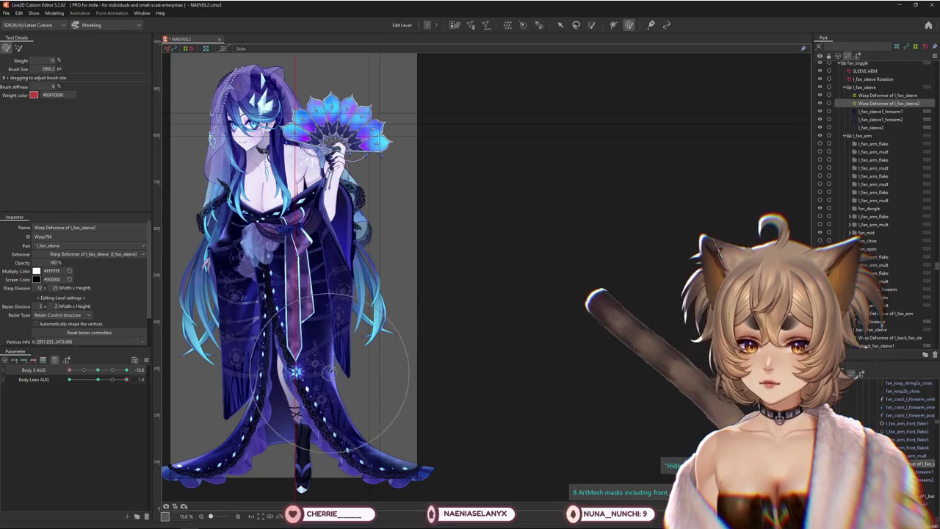
pyautogui.moveTo(70, 370); pyautogui.dragTo(97, 372)
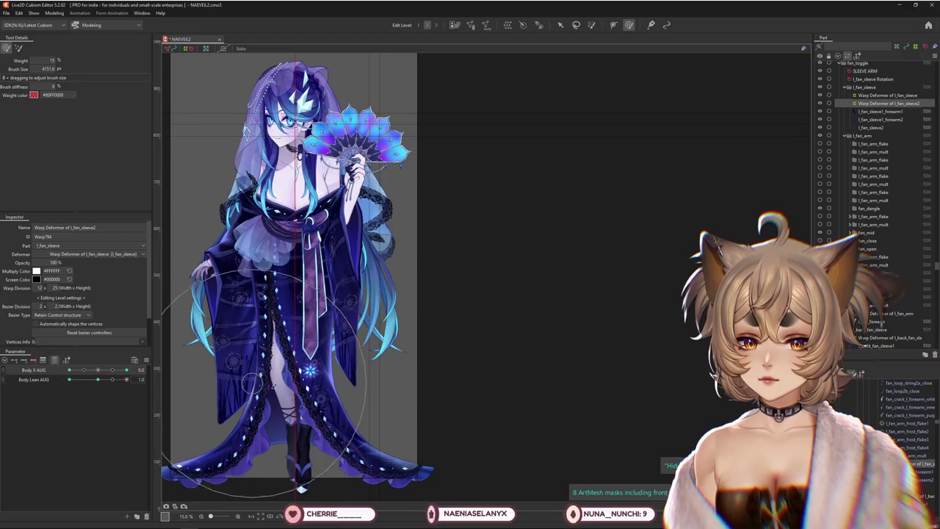
pyautogui.moveTo(98, 370); pyautogui.dragTo(161, 379)
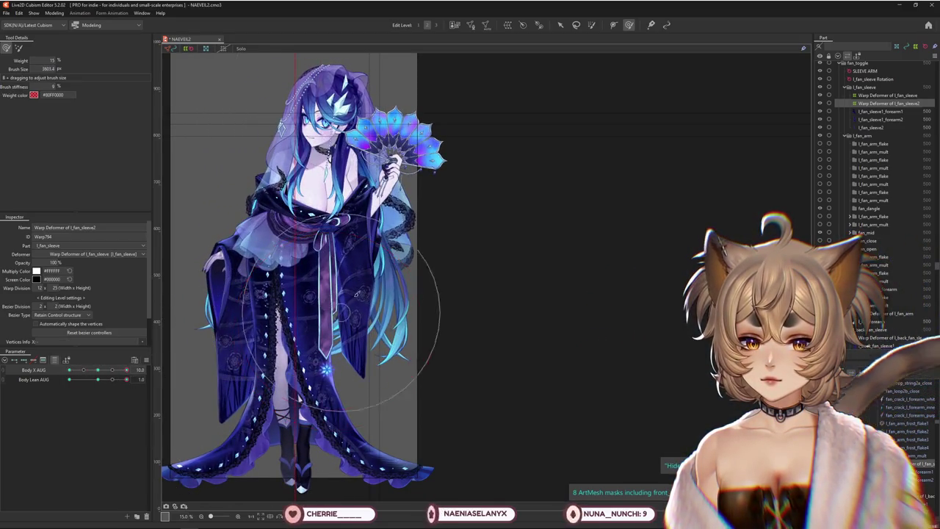
pyautogui.click(54, 12)
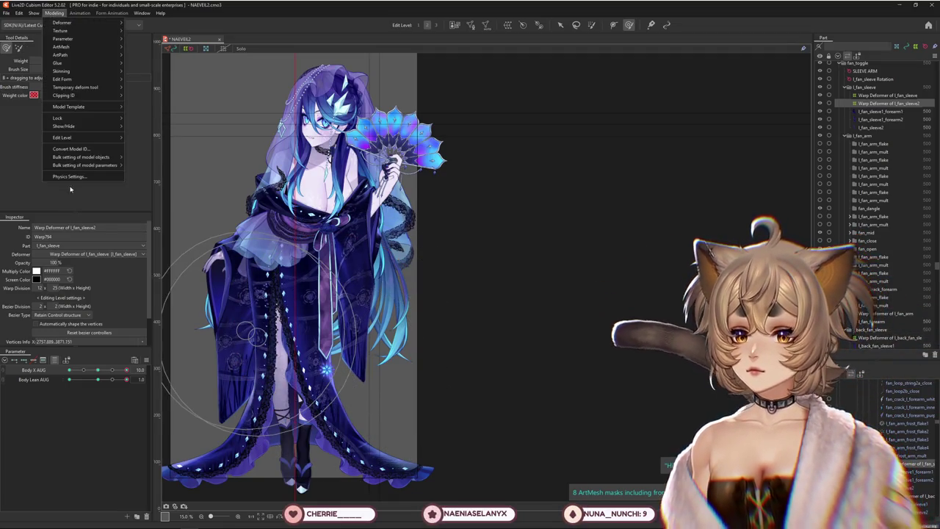
# Preview the fan-arm pendulums in Physics Settings by swinging the model, then close it.
pyautogui.click(69, 176)
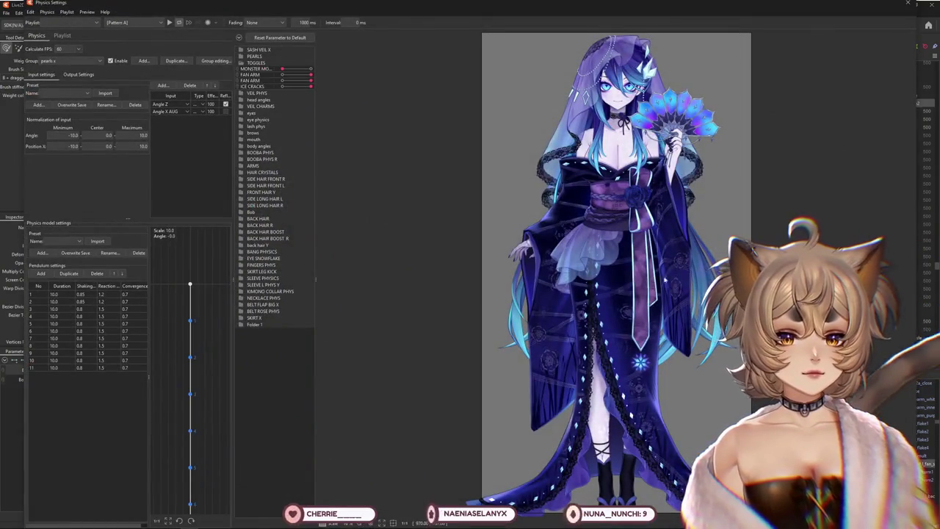
pyautogui.moveTo(558, 283); pyautogui.dragTo(287, 292)
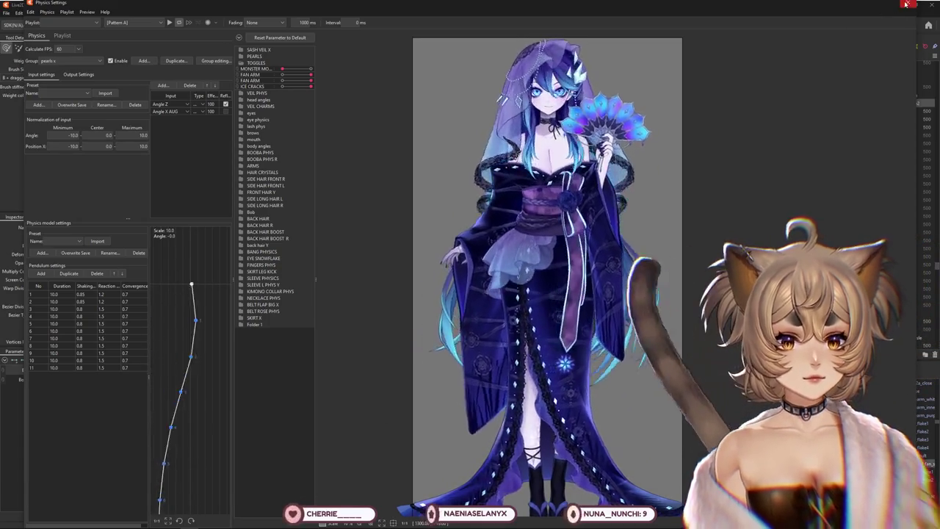
pyautogui.scroll(2, 437, 297)
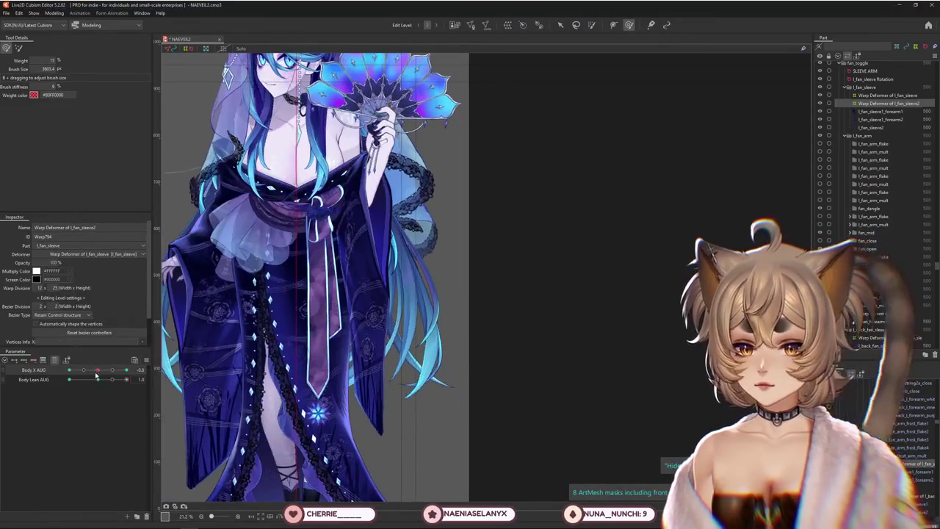
# Test Body Lean, then inspect the l_fan_sleeve part and its l_fan_sleeve1_forearm1 mesh.
pyautogui.moveTo(97, 380)
pyautogui.mouseDown()
pyautogui.moveTo(38, 366)
pyautogui.moveTo(97, 371)
pyautogui.mouseUp()
pyautogui.scroll(2, 360, 221)
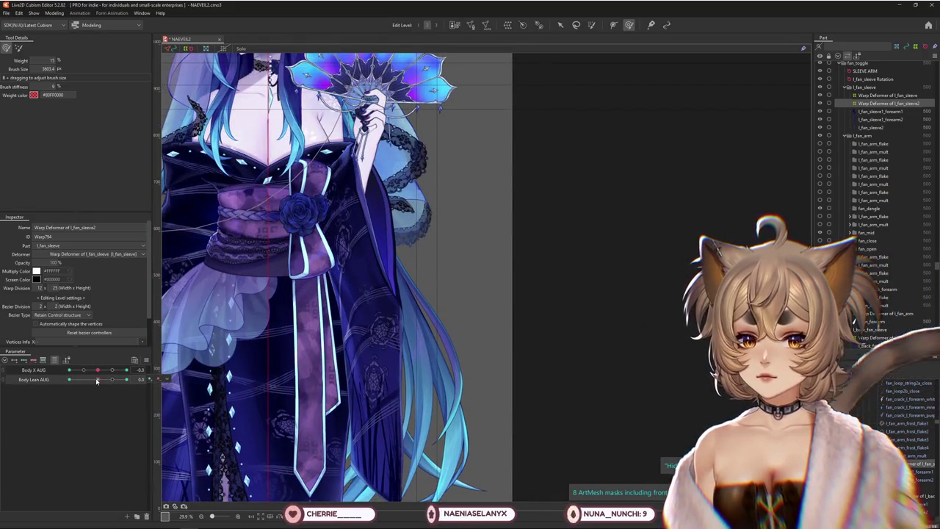
pyautogui.rightClick(376, 296)
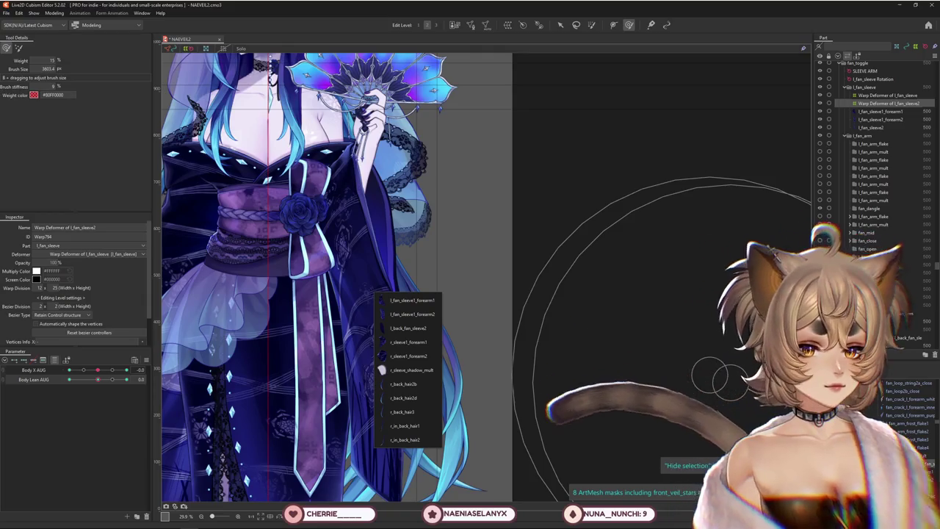
pyautogui.scroll(2, 845, 192)
pyautogui.click(864, 146)
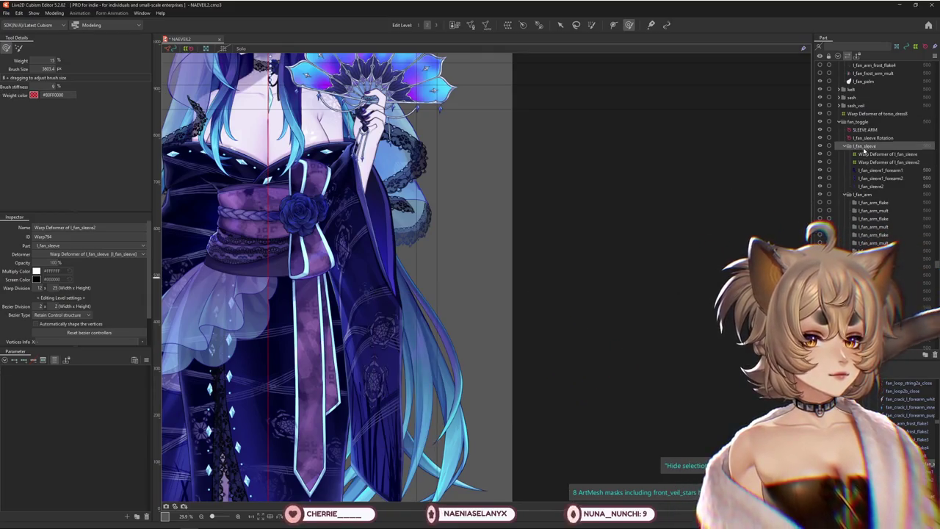
pyautogui.click(867, 155)
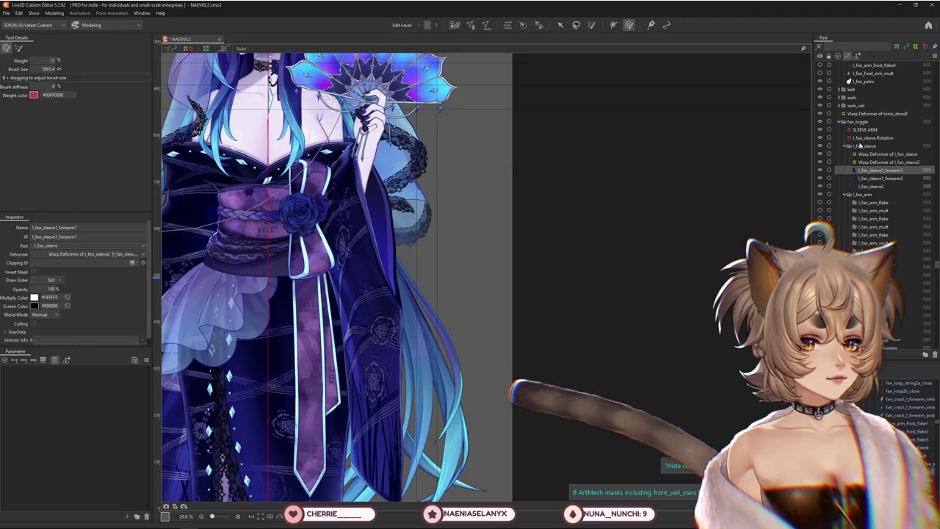
pyautogui.click(864, 146)
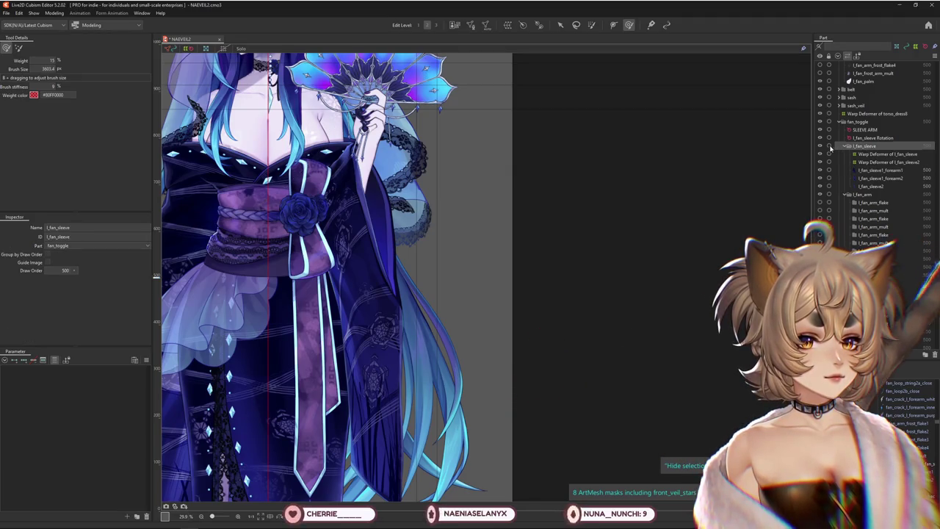
pyautogui.scroll(2, 879, 161)
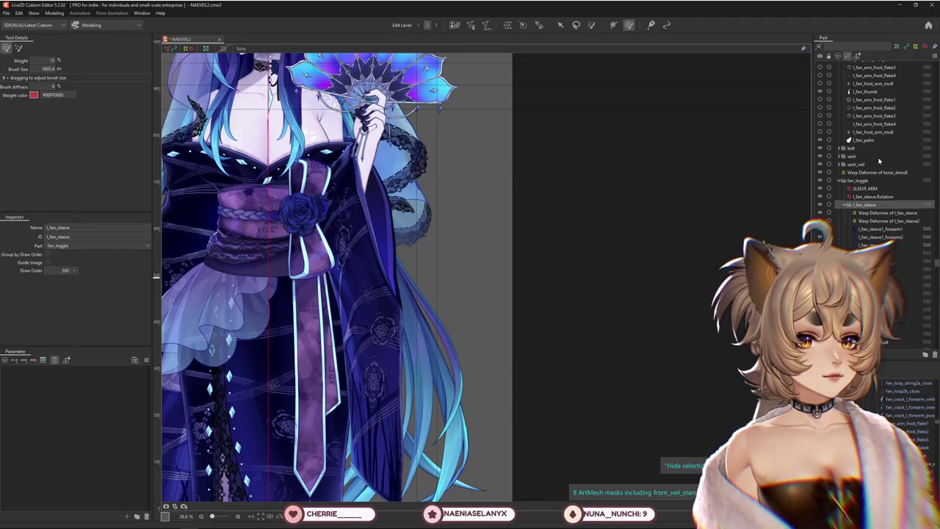
# Select fan_toggle and hide then show it to check what lies beneath.
pyautogui.click(857, 181)
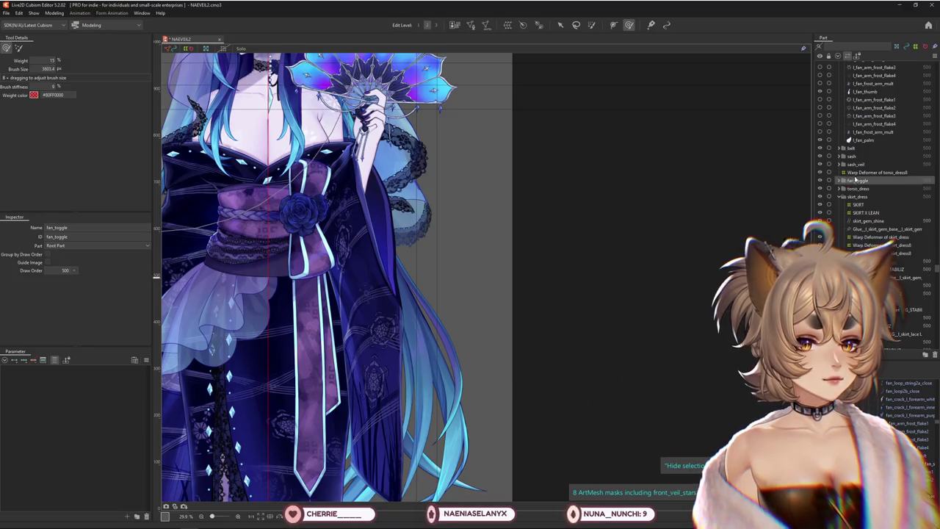
pyautogui.click(819, 181)
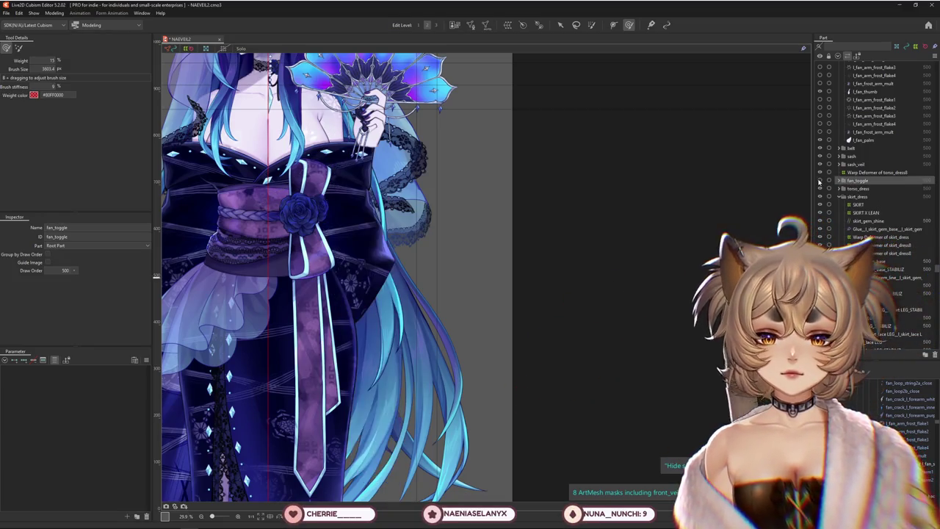
pyautogui.click(819, 181)
pyautogui.scroll(3, 820, 177)
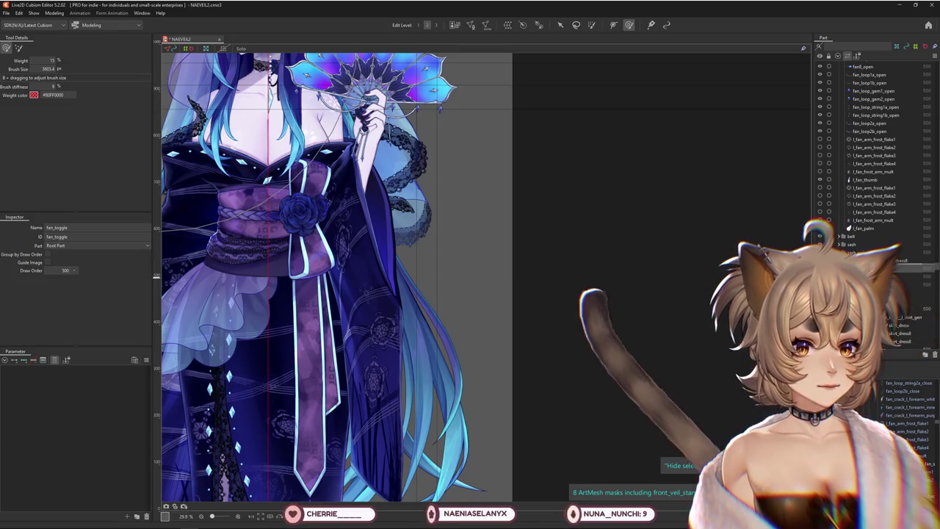
# Move fan_toggle into the belt part and reorder sash relative to the belt.
pyautogui.click(843, 243)
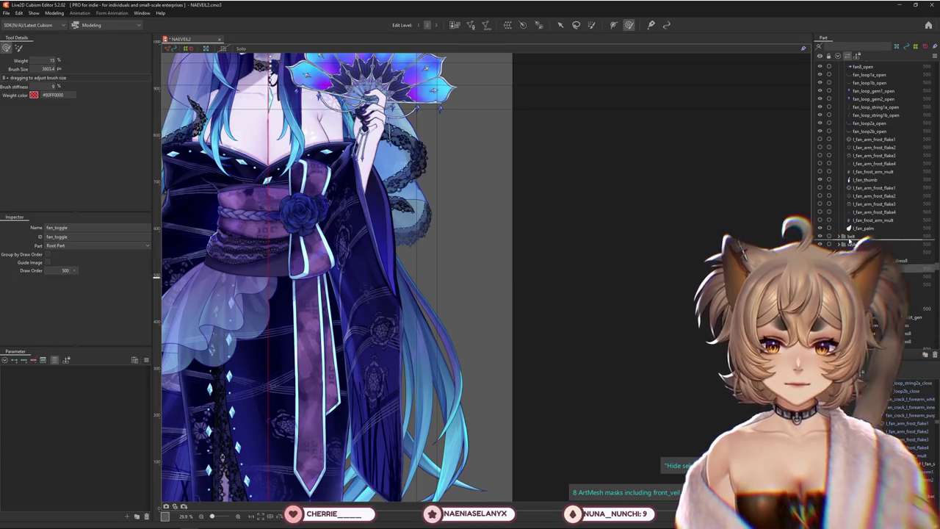
pyautogui.moveTo(848, 242); pyautogui.dragTo(847, 242)
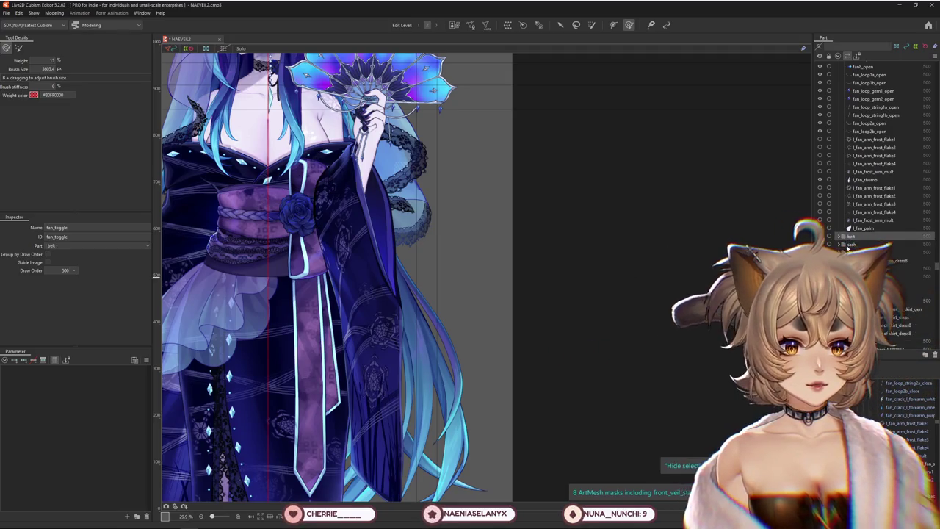
pyautogui.moveTo(850, 244)
pyautogui.mouseDown()
pyautogui.moveTo(851, 236)
pyautogui.moveTo(848, 246)
pyautogui.mouseUp()
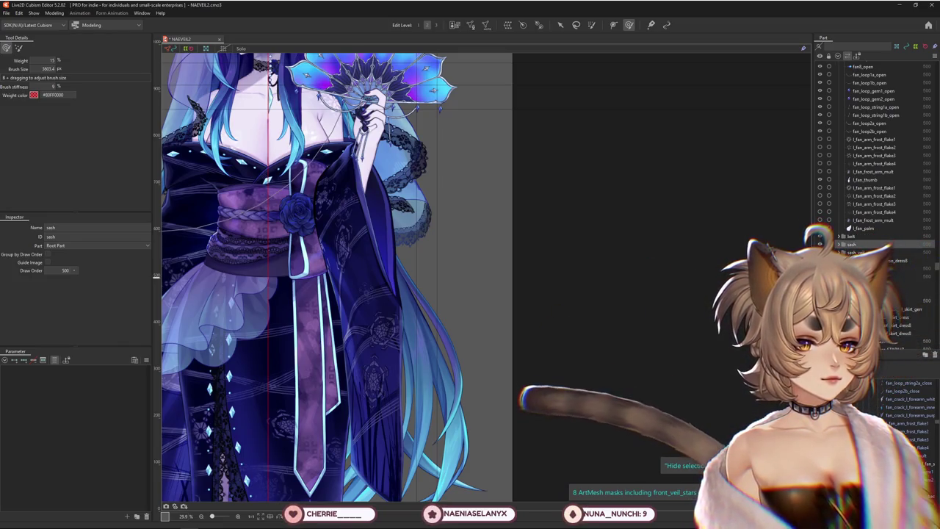
pyautogui.click(863, 244)
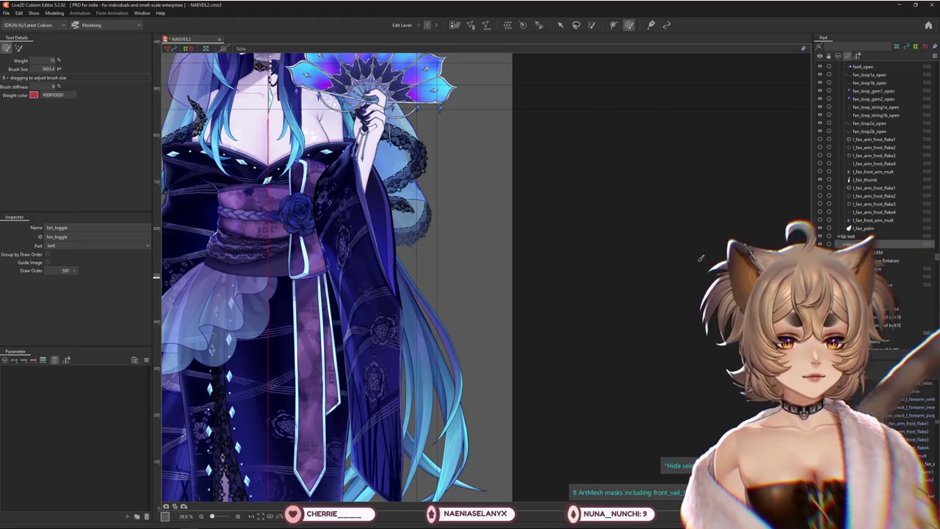
# Collapse the belt part and zoom out to show the whole character.
pyautogui.click(841, 237)
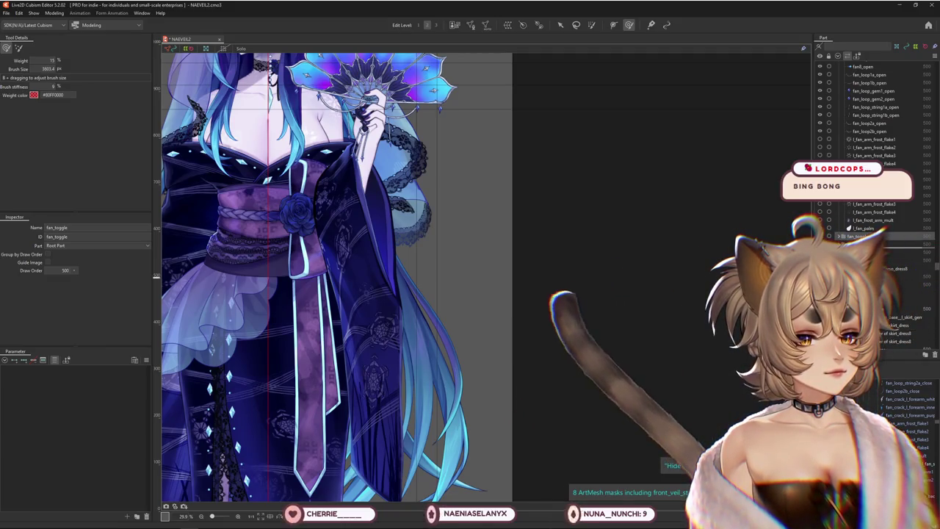
pyautogui.scroll(-3, 514, 268)
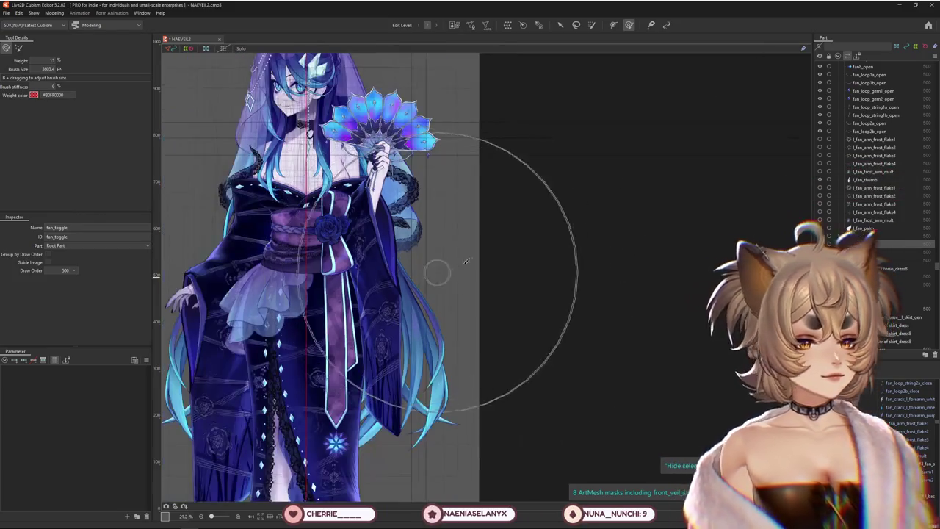
pyautogui.moveTo(436, 269); pyautogui.dragTo(500, 274, button='middle')
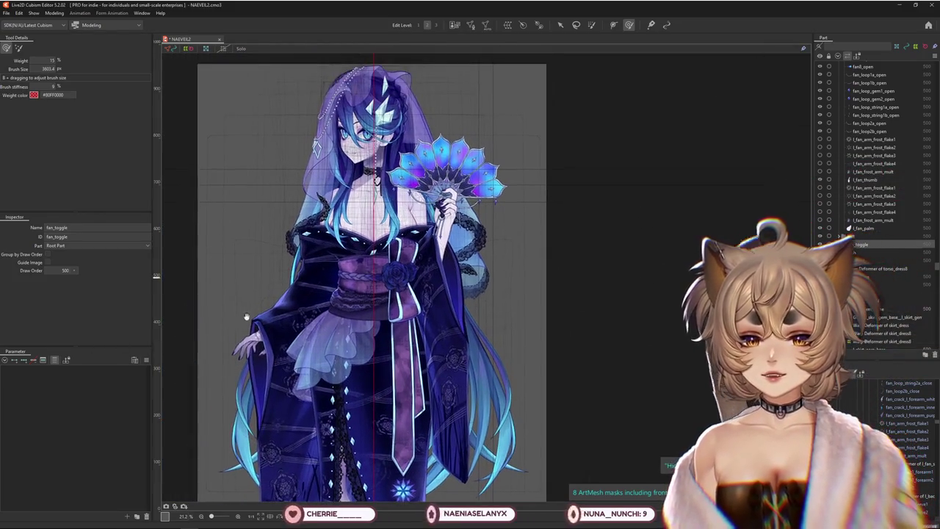
# Reset all parameters to their default values and save the model with Ctrl+S.
pyautogui.rightClick(151, 363)
pyautogui.click(177, 336)
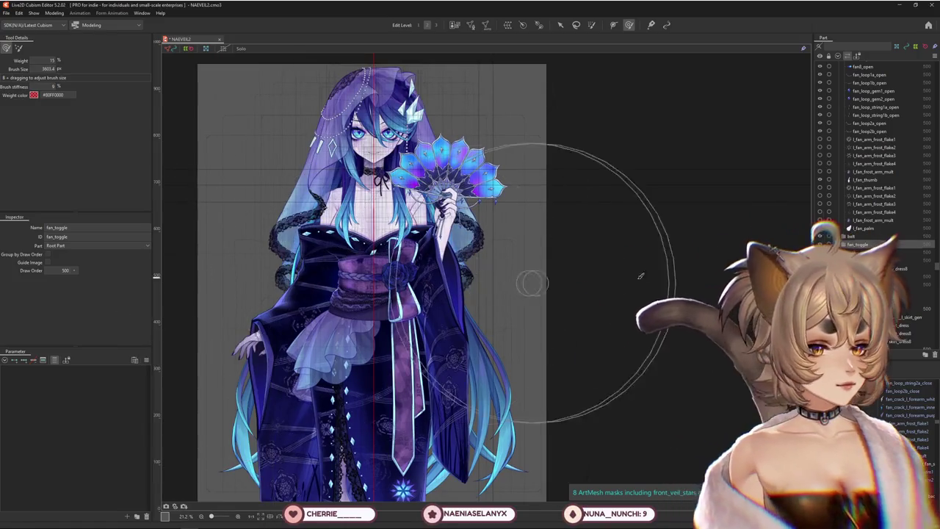
pyautogui.hotkey('ctrl', 's')
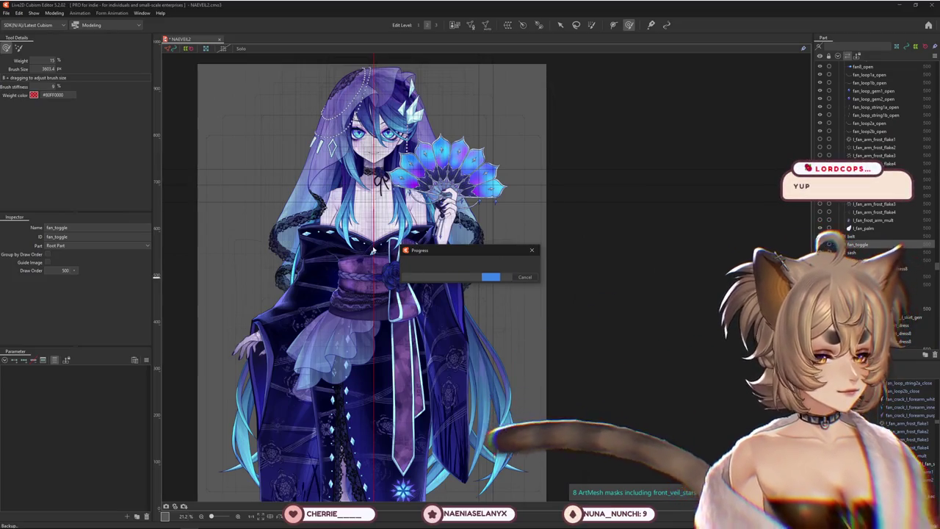
pyautogui.click(54, 13)
pyautogui.click(68, 176)
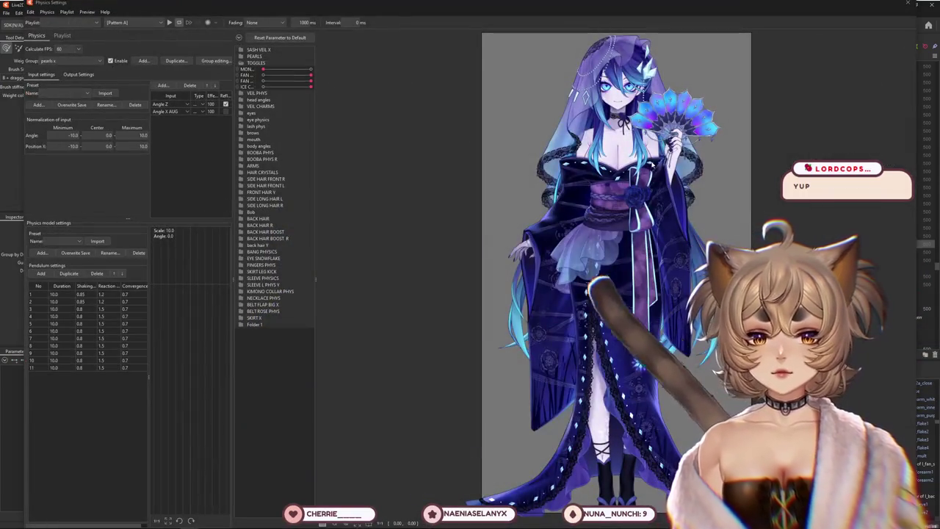
pyautogui.scroll(5, 695, 170)
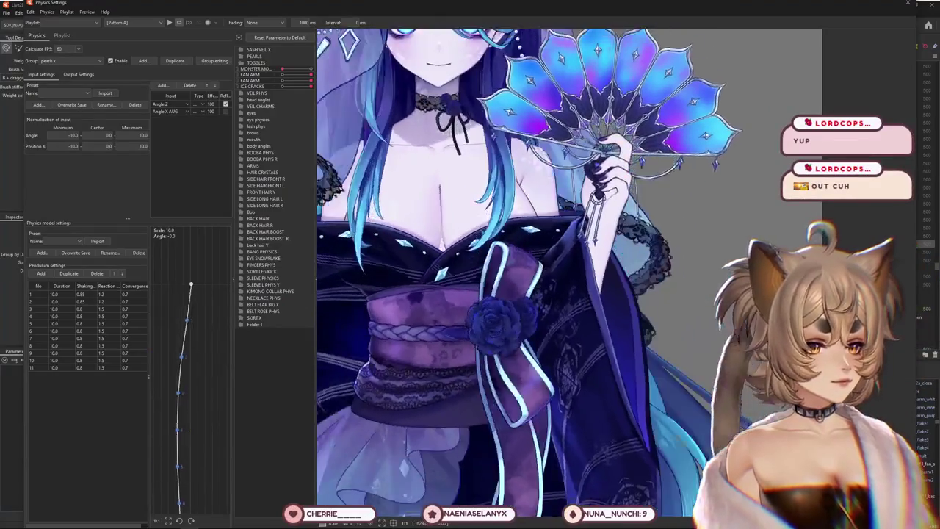
pyautogui.scroll(-2, 605, 302)
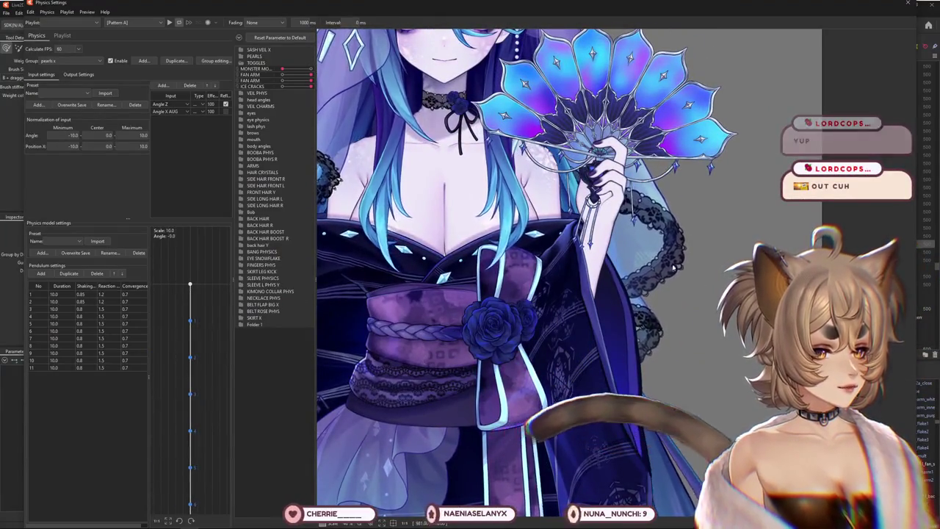
pyautogui.scroll(-3, 606, 302)
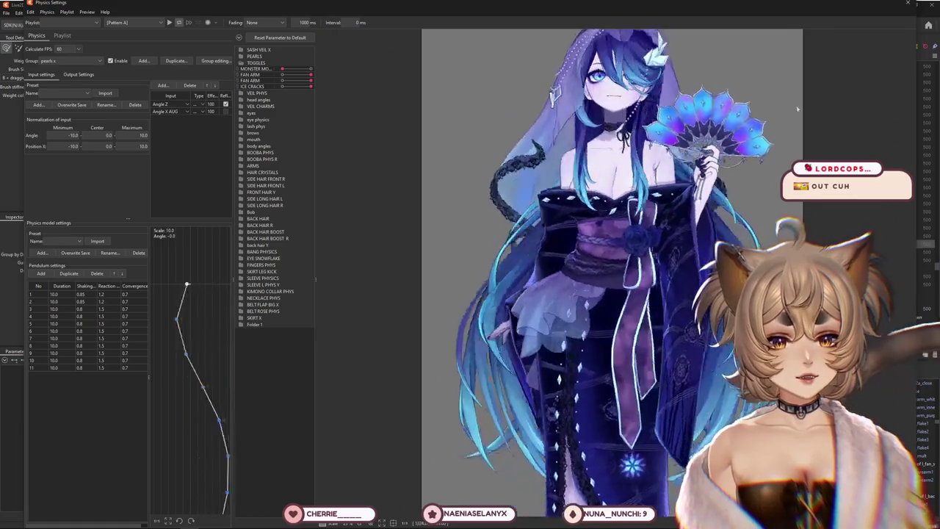
pyautogui.press('Escape')
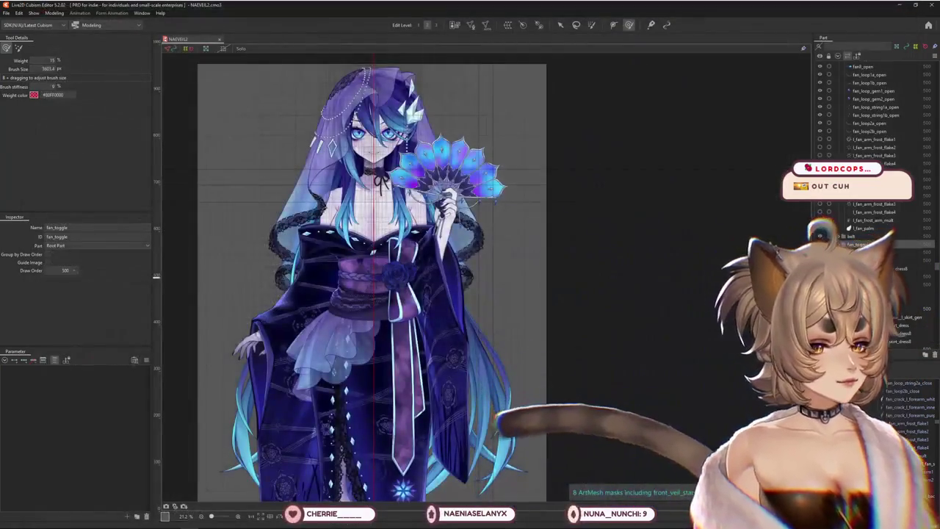
# Select the l_fan_sleeve2 warp deformer, shrink the weight brush, and turn Body X AUG partway.
pyautogui.click(911, 292)
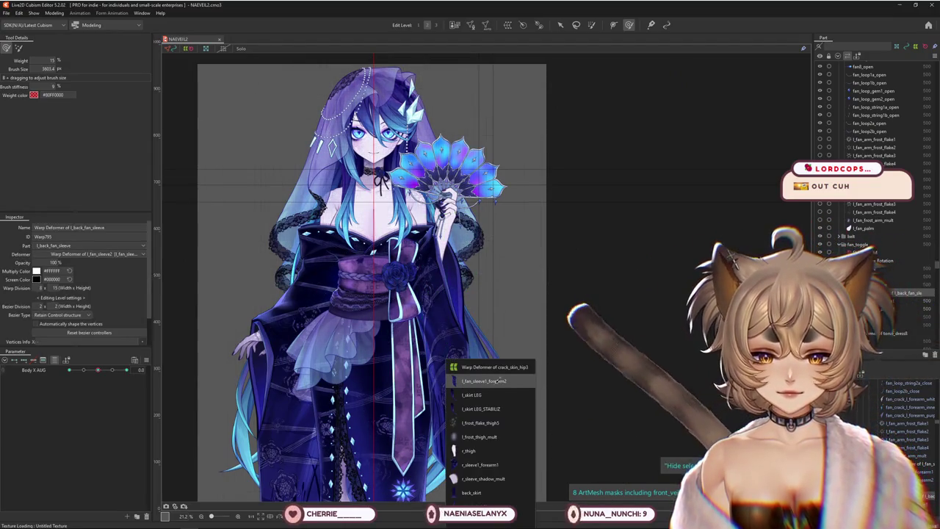
pyautogui.click(492, 381)
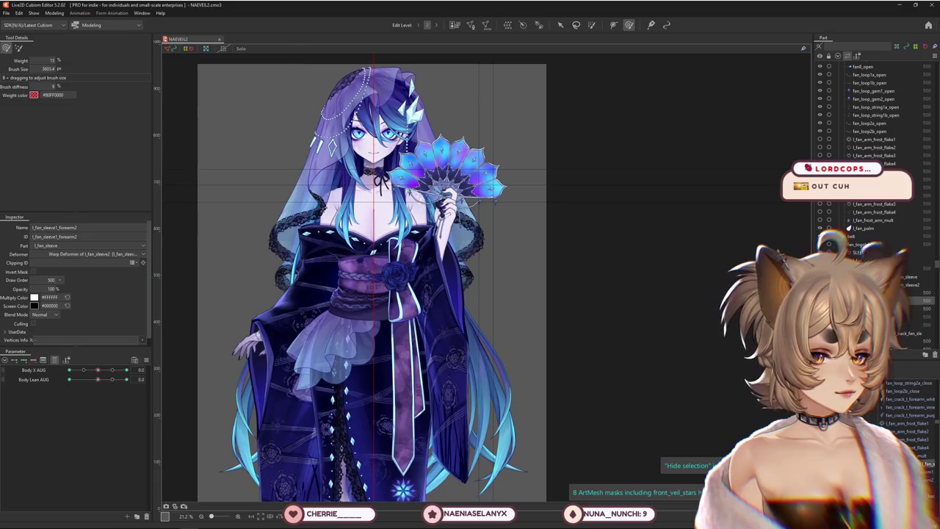
pyautogui.click(911, 285)
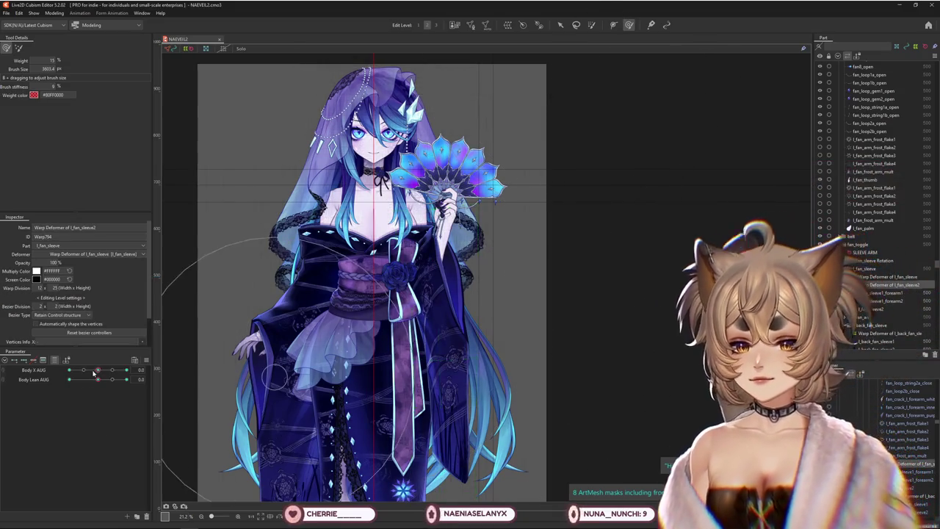
pyautogui.moveTo(98, 369)
pyautogui.mouseDown()
pyautogui.moveTo(69, 370)
pyautogui.moveTo(143, 379)
pyautogui.moveTo(126, 379)
pyautogui.mouseUp()
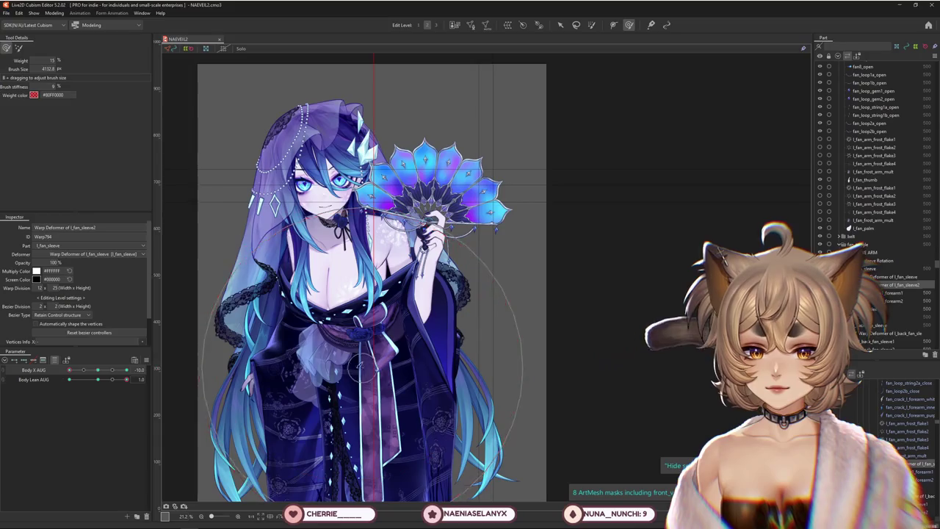
pyautogui.moveTo(341, 420); pyautogui.dragTo(316, 343, button='middle')
pyautogui.scroll(-3, 347, 355)
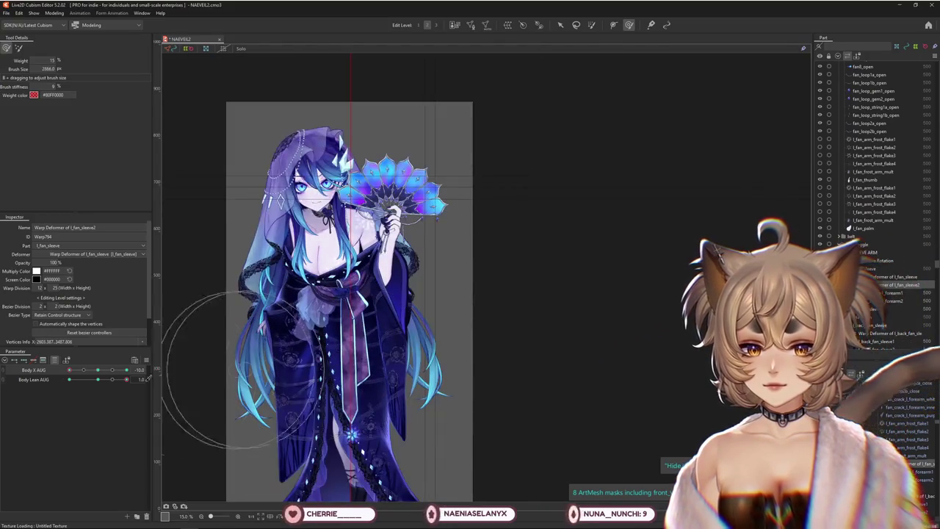
pyautogui.moveTo(69, 370); pyautogui.dragTo(132, 379)
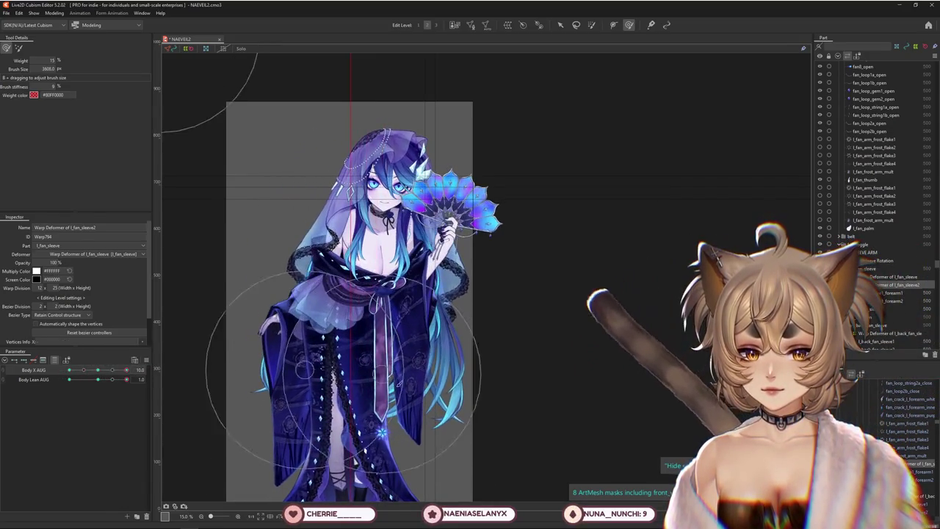
# Enlarge the brush and check the sleeve at both Body X AUG extremes with the lean straightened.
pyautogui.moveTo(316, 294); pyautogui.dragTo(345, 309)
pyautogui.moveTo(105, 370); pyautogui.dragTo(133, 371)
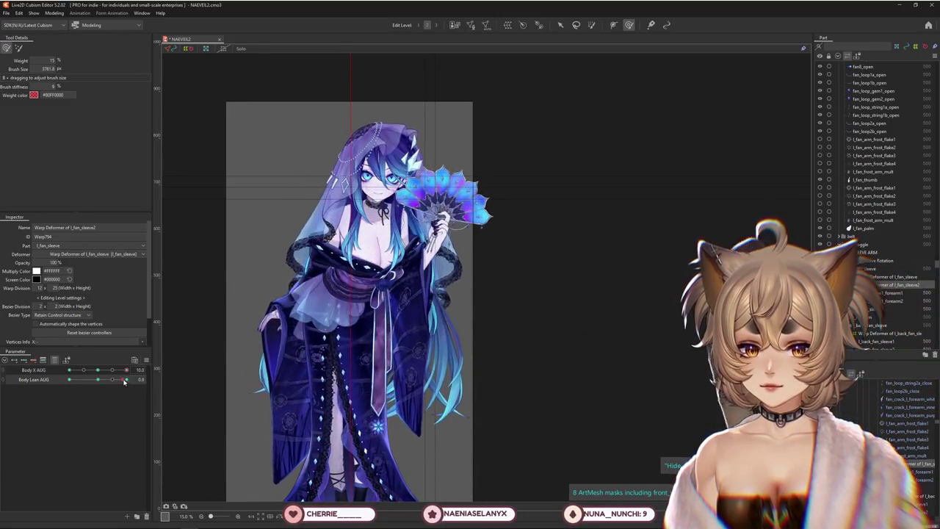
pyautogui.moveTo(101, 382); pyautogui.dragTo(96, 380)
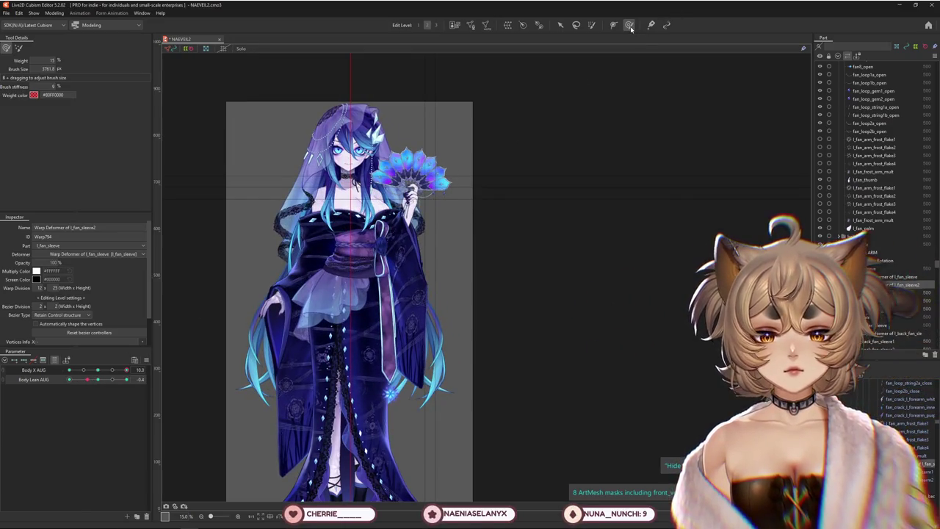
pyautogui.hotkey('ctrl', '+')
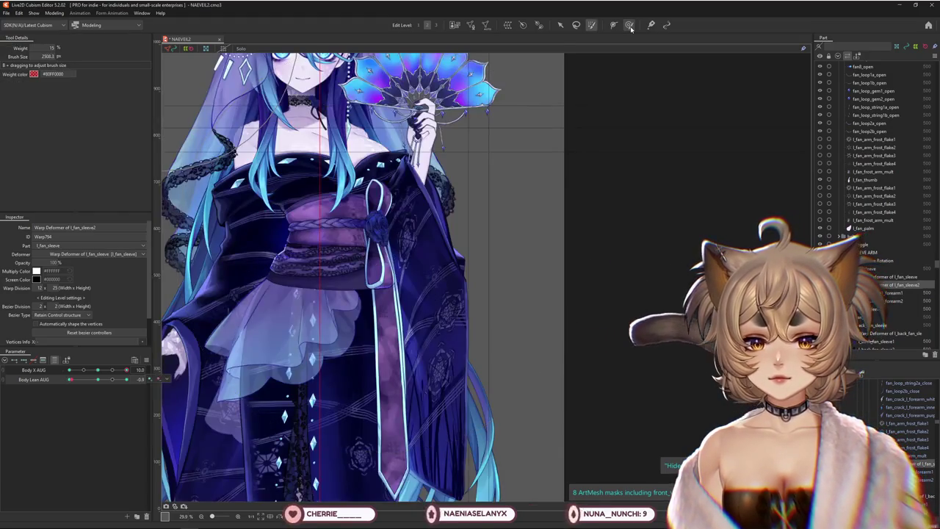
pyautogui.moveTo(127, 369); pyautogui.dragTo(68, 374)
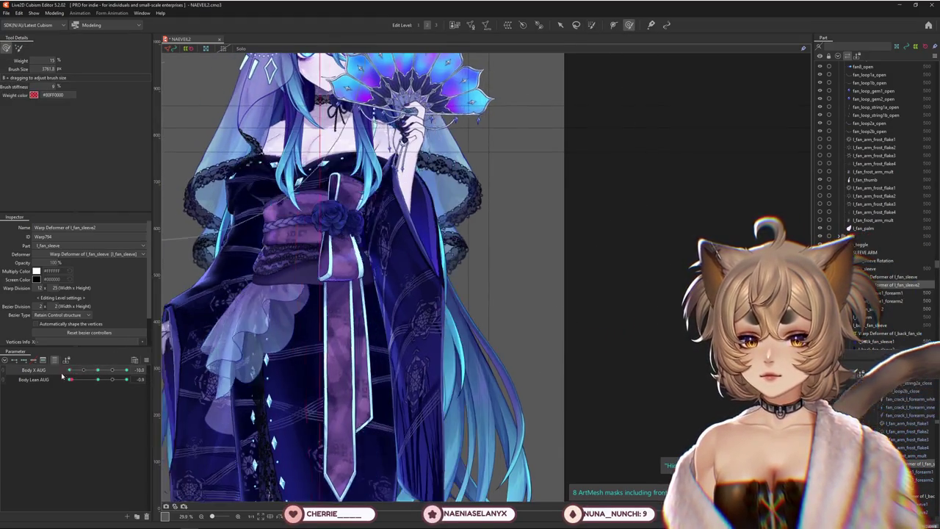
pyautogui.scroll(-3, 265, 209)
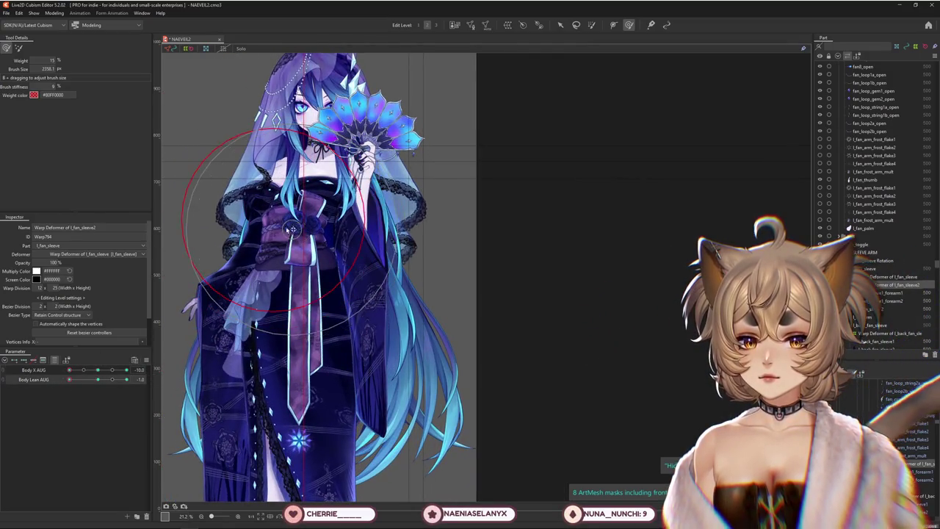
# Lean Body Lean AUG fully, inspect the sleeve's grid, and repaint weights with an enlarged brush.
pyautogui.press('v')
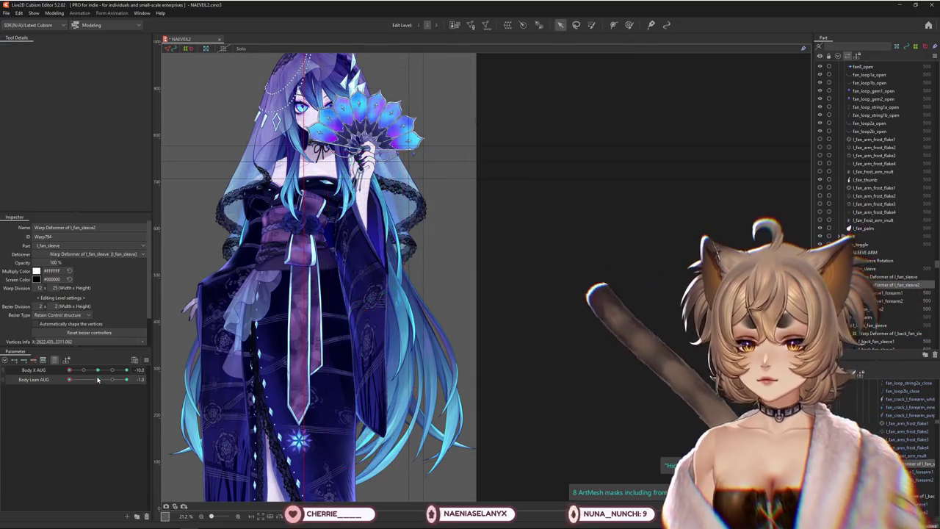
pyautogui.moveTo(98, 379); pyautogui.dragTo(84, 378)
pyautogui.click(405, 308)
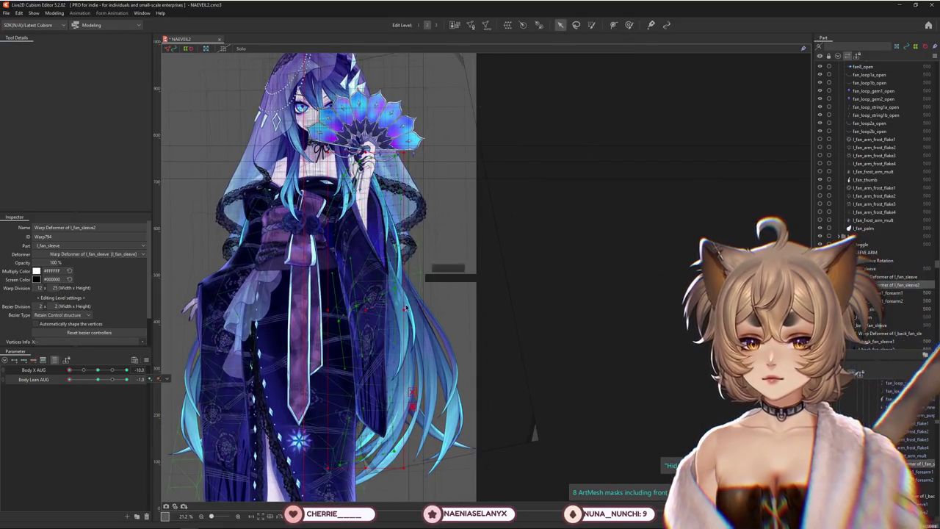
pyautogui.click(629, 27)
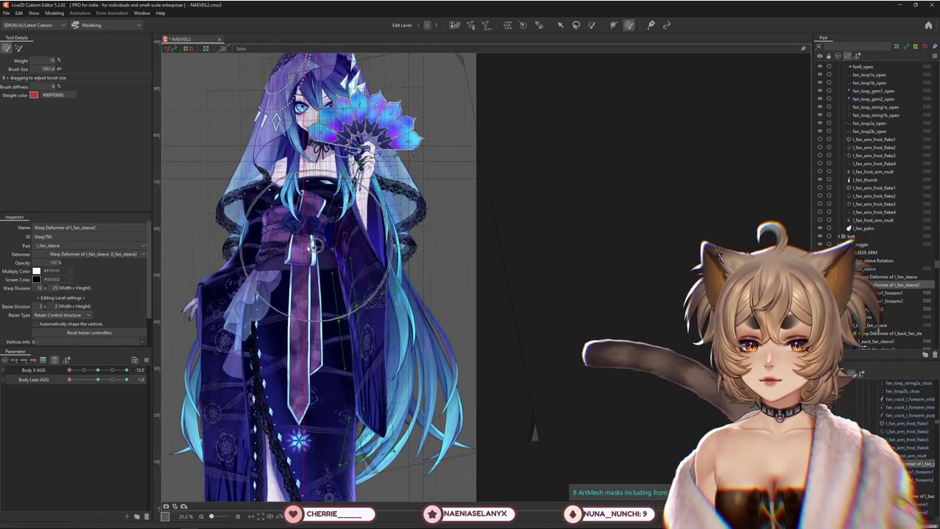
pyautogui.moveTo(385, 252); pyautogui.dragTo(434, 355)
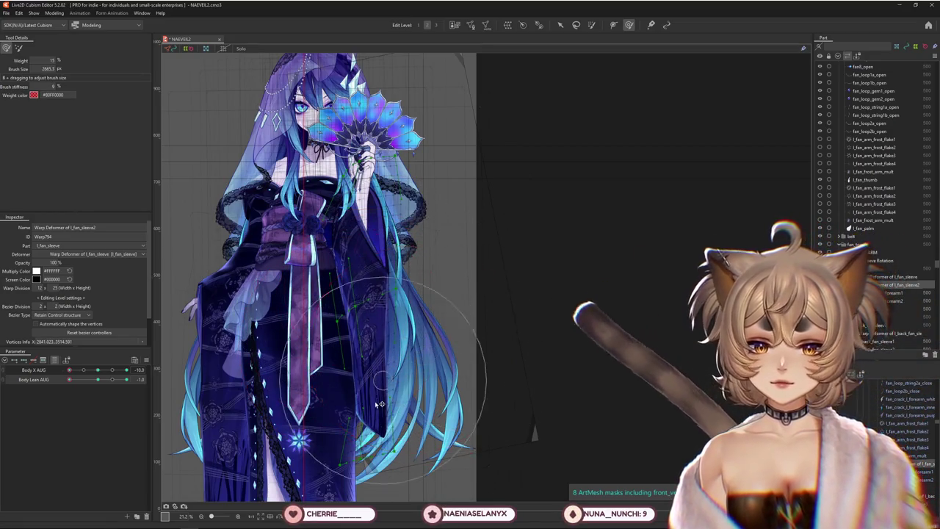
pyautogui.click(74, 378)
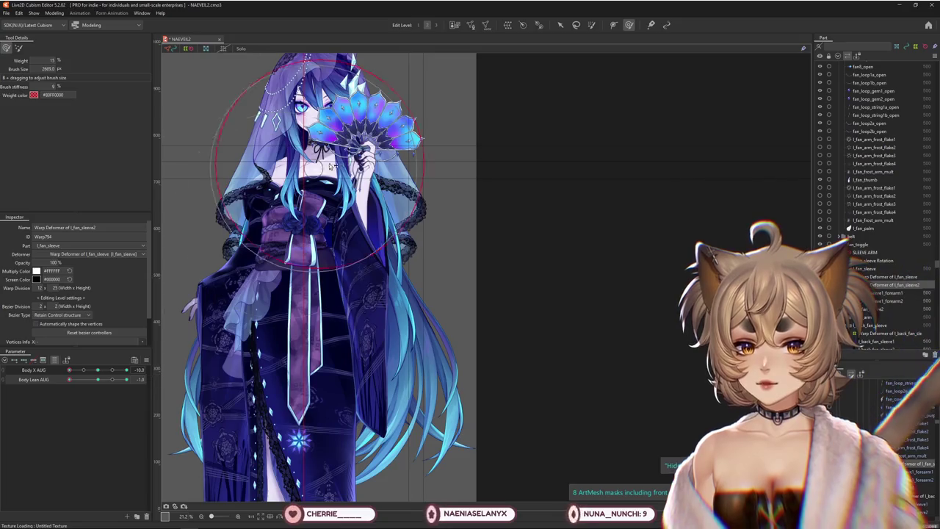
pyautogui.scroll(4, 334, 140)
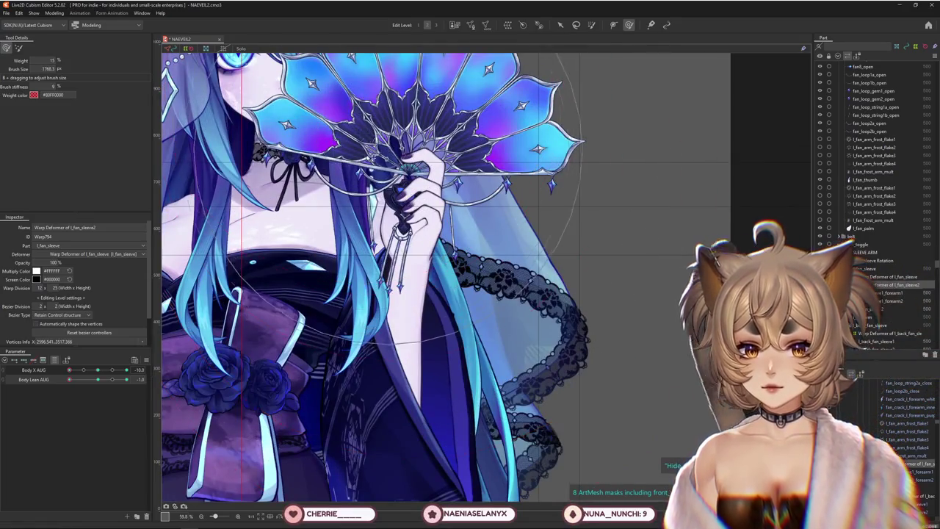
pyautogui.scroll(-2, 375, 220)
pyautogui.scroll(-1, 374, 221)
pyautogui.scroll(2, 374, 220)
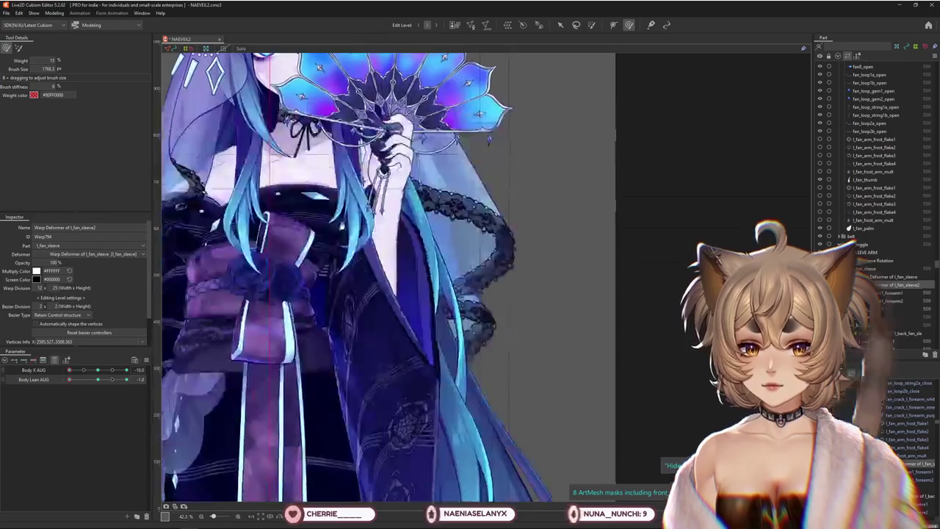
pyautogui.scroll(-2, 393, 263)
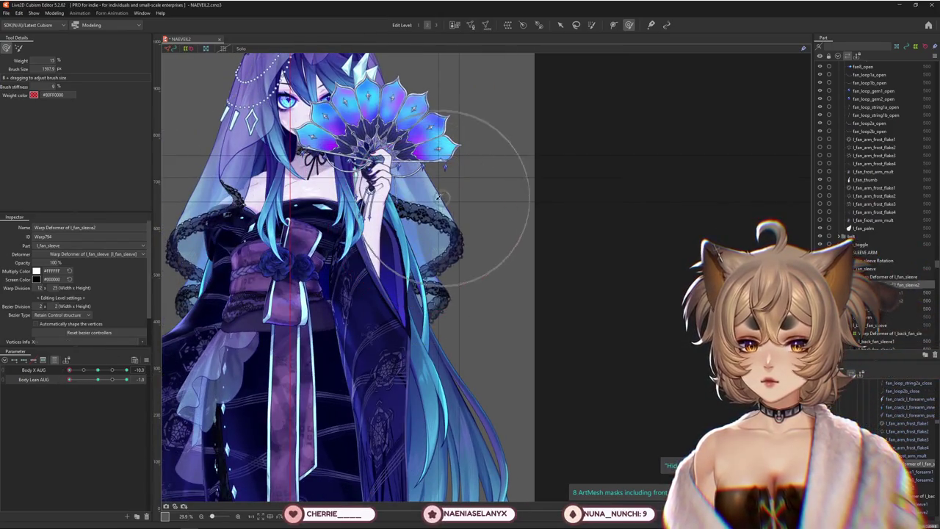
pyautogui.scroll(-3, 408, 319)
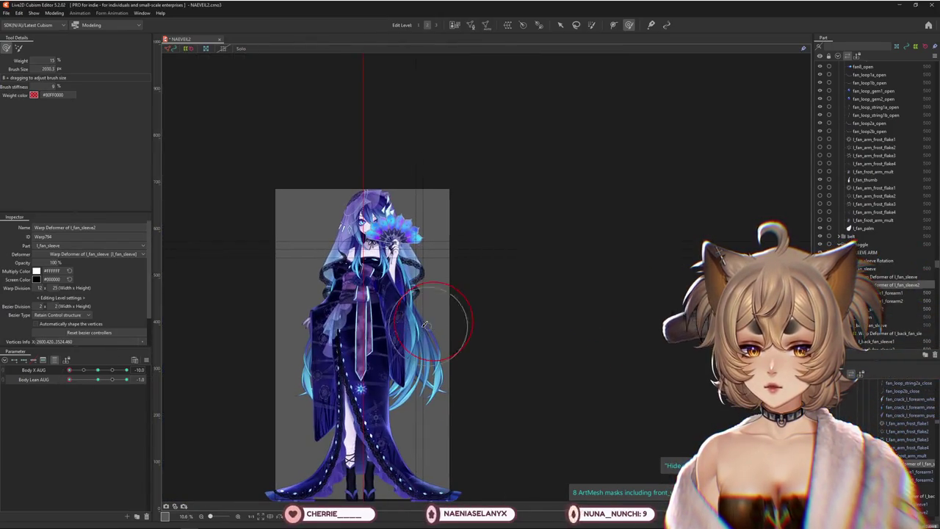
# Check the sleeve with Body Lean AUG swung fully, Body X AUG centred, then lean at -1.0.
pyautogui.moveTo(98, 379); pyautogui.dragTo(128, 380)
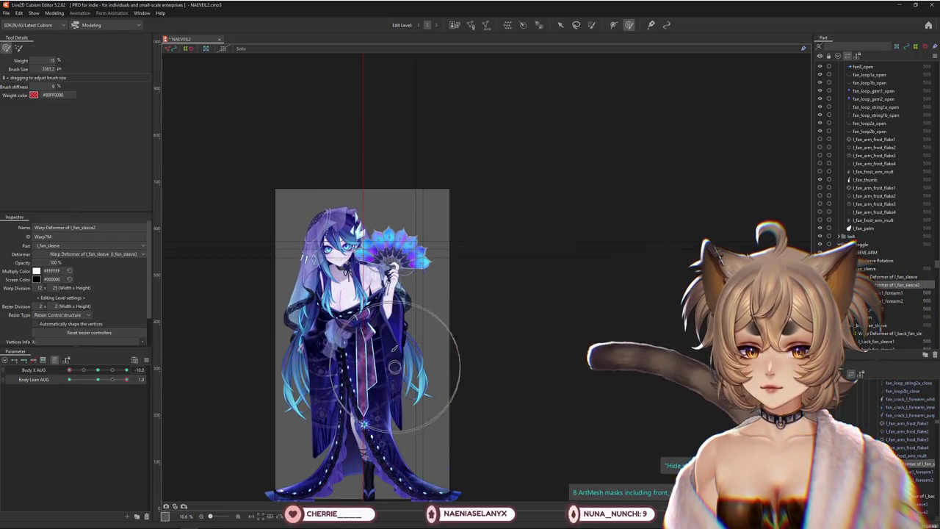
pyautogui.scroll(2, 394, 350)
pyautogui.moveTo(69, 370); pyautogui.dragTo(152, 379)
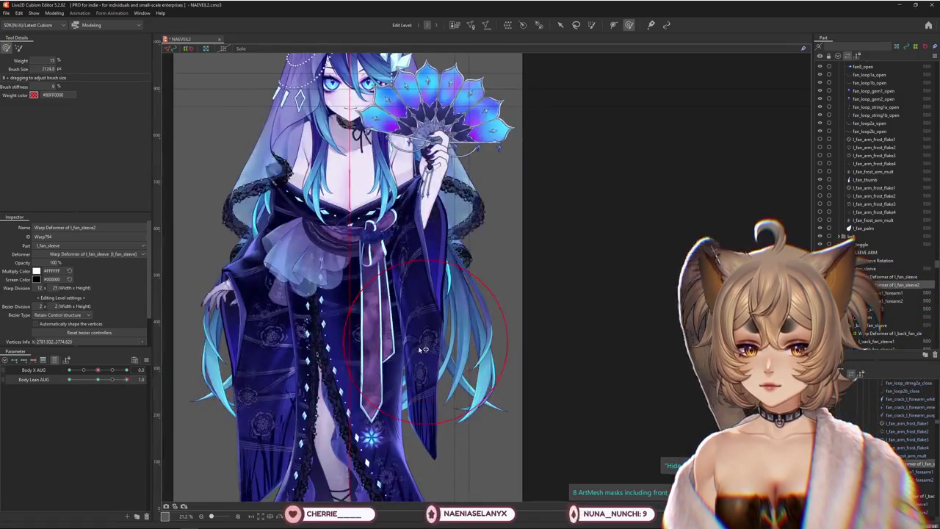
pyautogui.moveTo(95, 380); pyautogui.dragTo(69, 379)
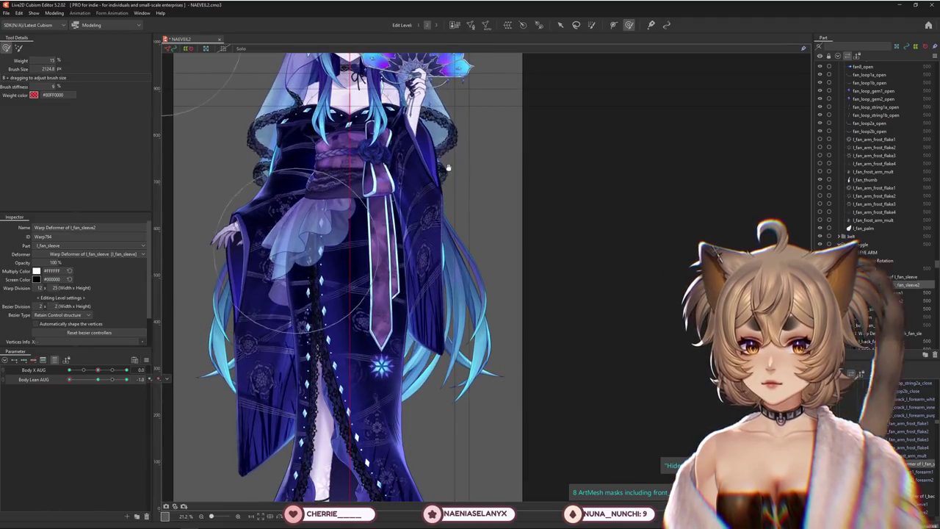
pyautogui.moveTo(426, 157); pyautogui.dragTo(412, 223, button='middle')
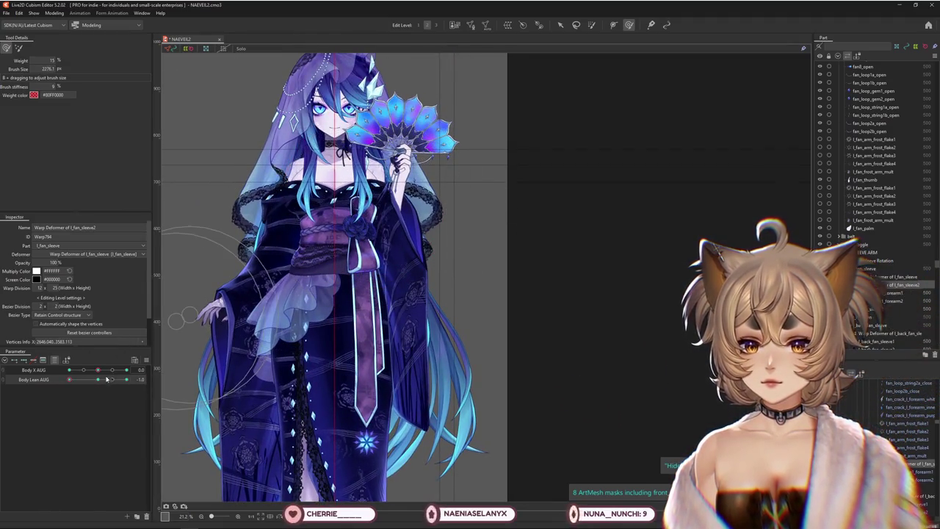
pyautogui.scroll(4, 292, 265)
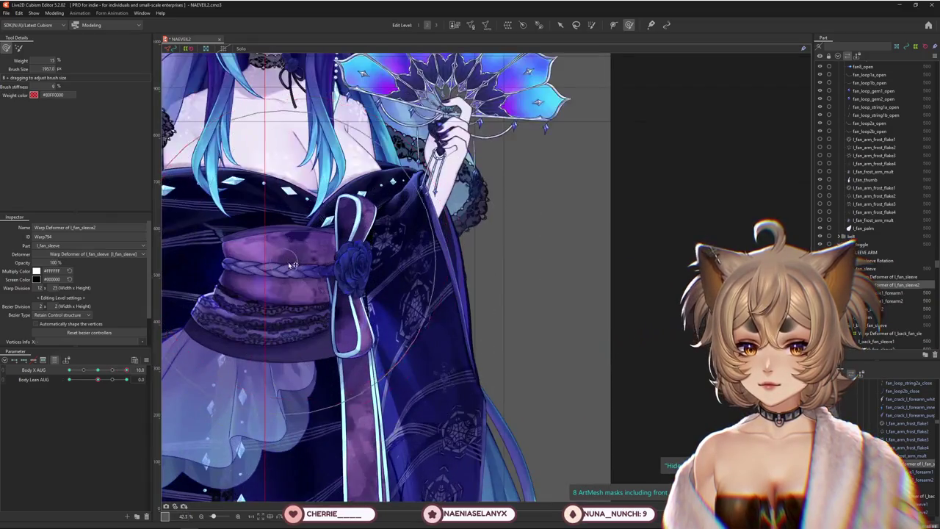
pyautogui.scroll(-4, 292, 262)
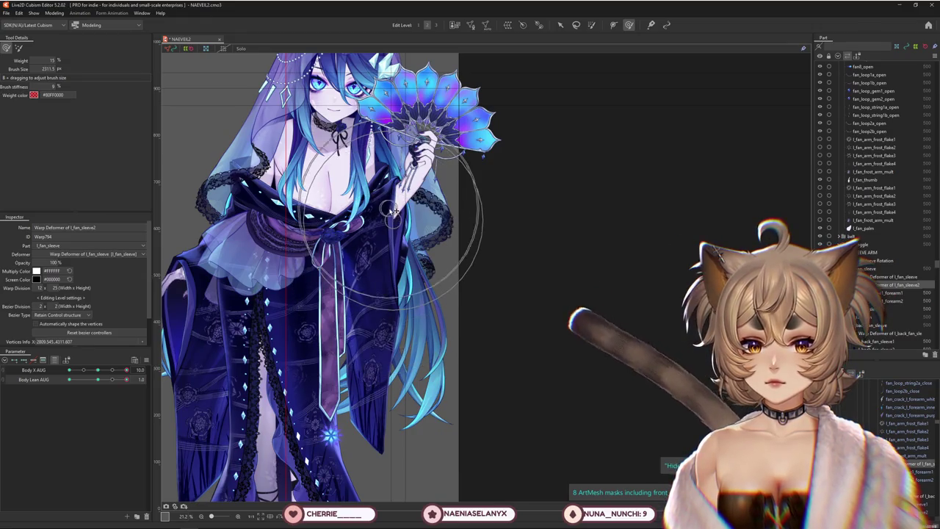
pyautogui.scroll(3, 352, 205)
pyautogui.scroll(2, 299, 228)
pyautogui.scroll(-2, 283, 235)
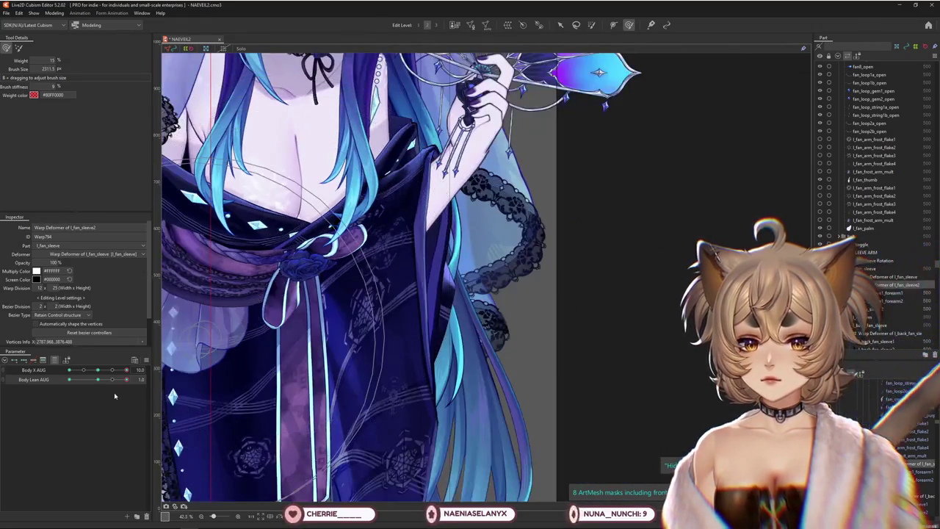
# Turn Body X AUG to about -3.5, repaint with an enlarged brush in another mode, and reset Body Lean AUG to 0.
pyautogui.moveTo(126, 369)
pyautogui.mouseDown()
pyautogui.moveTo(81, 382)
pyautogui.moveTo(103, 381)
pyautogui.mouseUp()
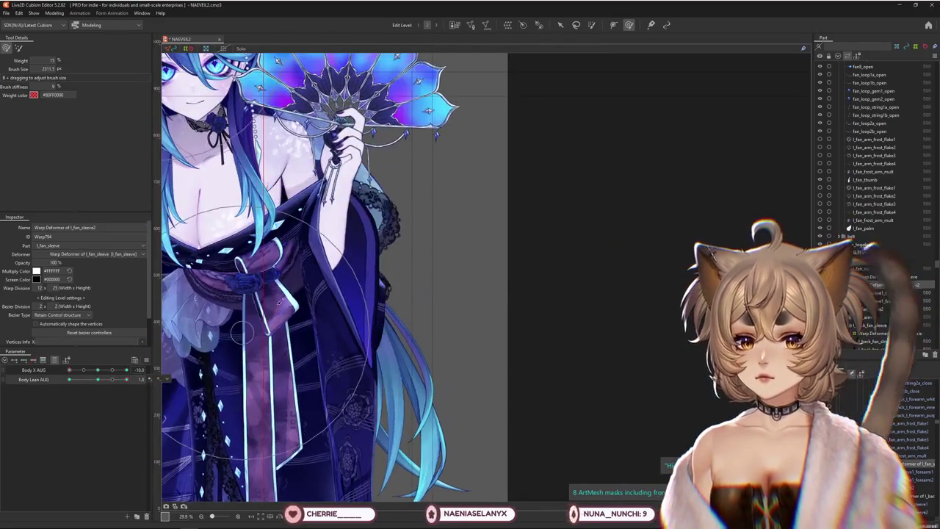
pyautogui.scroll(-1, 294, 244)
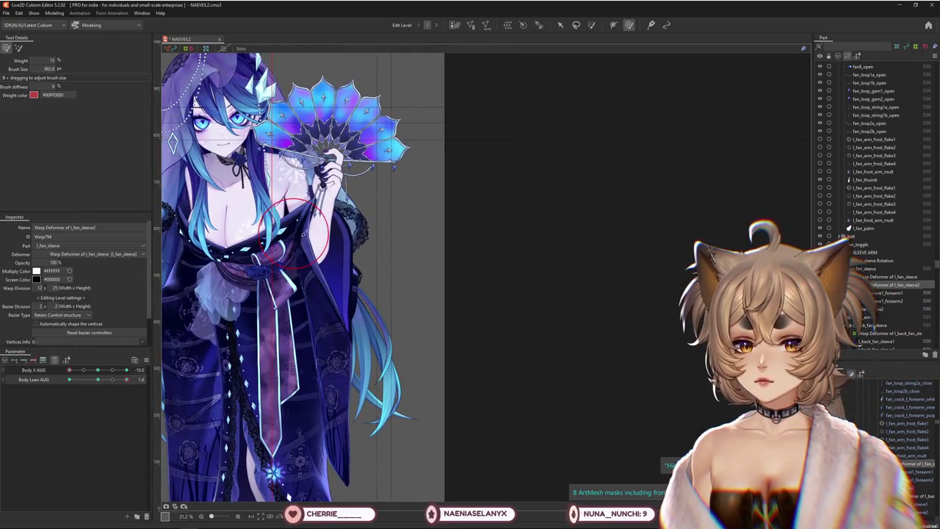
pyautogui.moveTo(295, 234); pyautogui.dragTo(320, 251)
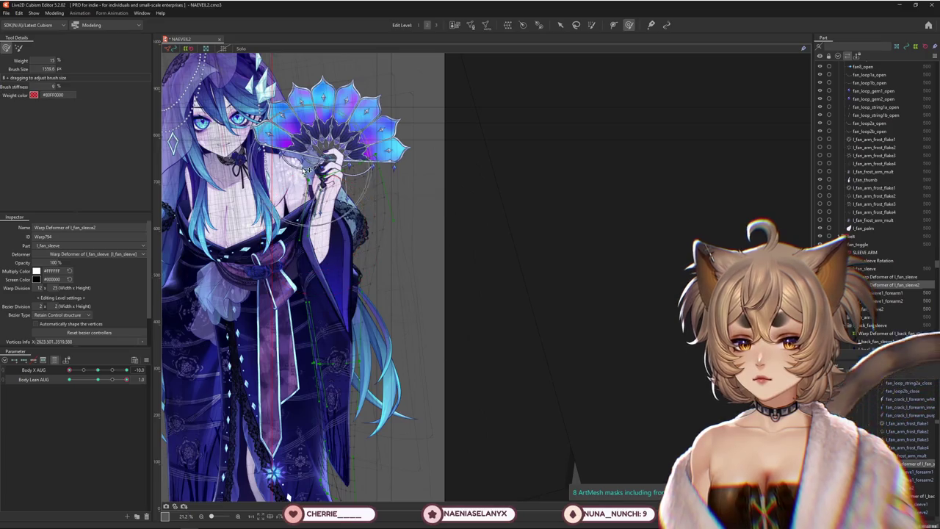
pyautogui.click(18, 48)
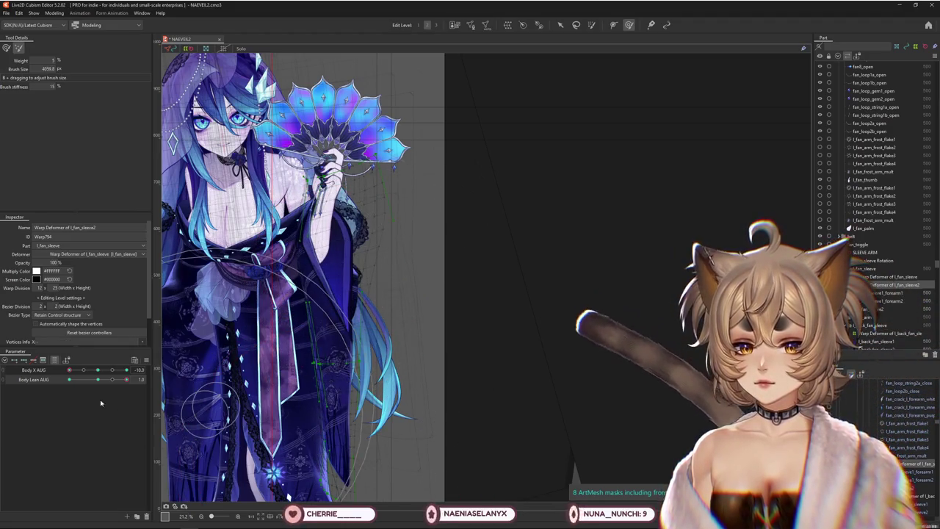
pyautogui.click(99, 380)
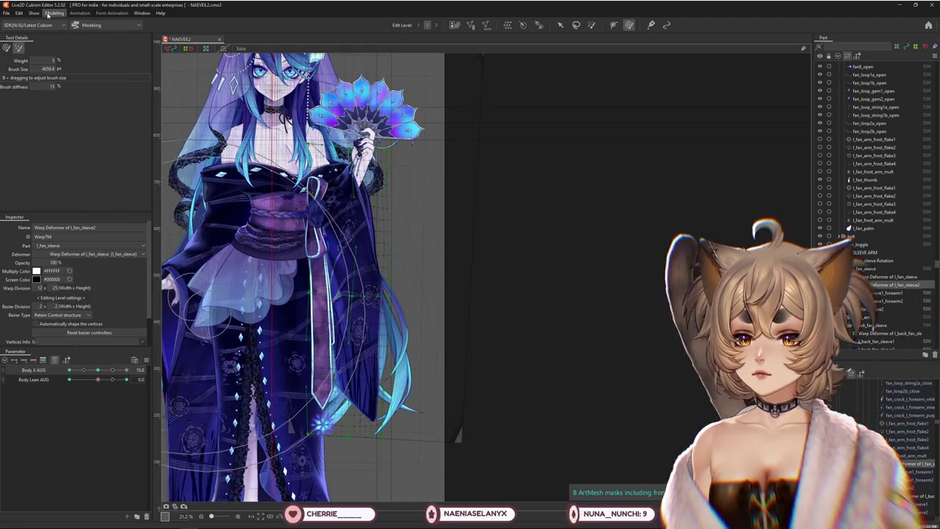
pyautogui.click(48, 15)
# Swing the model in Physics Settings, swap TOGGLES for the body angles group to preview, then close it.
pyautogui.press('Return')
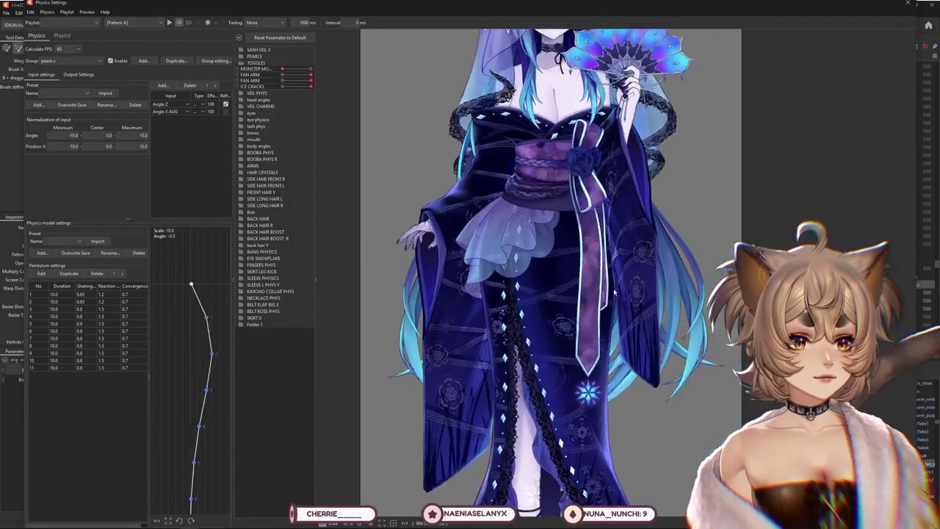
pyautogui.moveTo(614, 293); pyautogui.dragTo(536, 420)
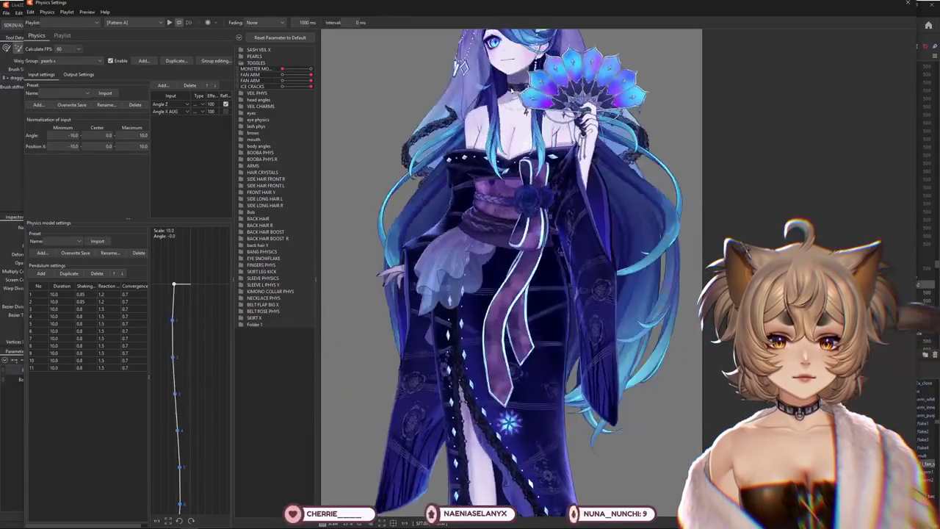
pyautogui.moveTo(514, 316); pyautogui.dragTo(498, 326)
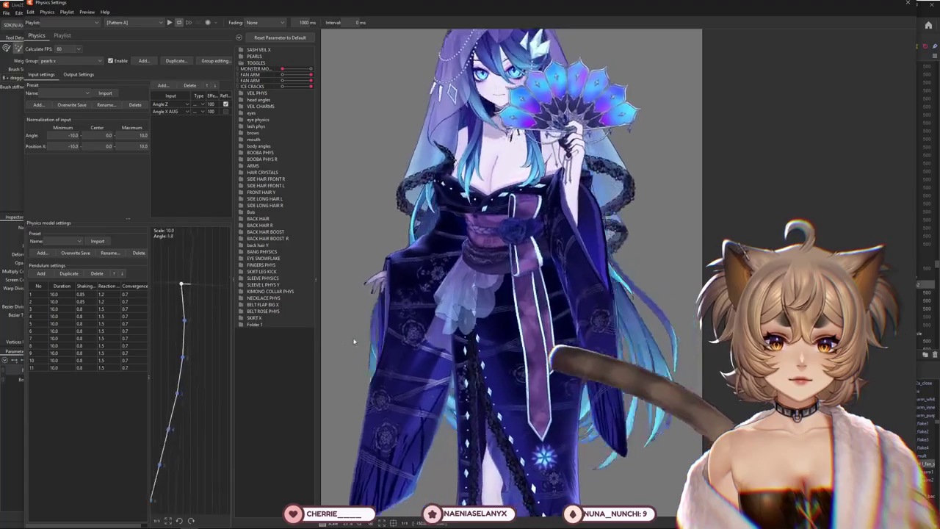
pyautogui.scroll(-3, 509, 279)
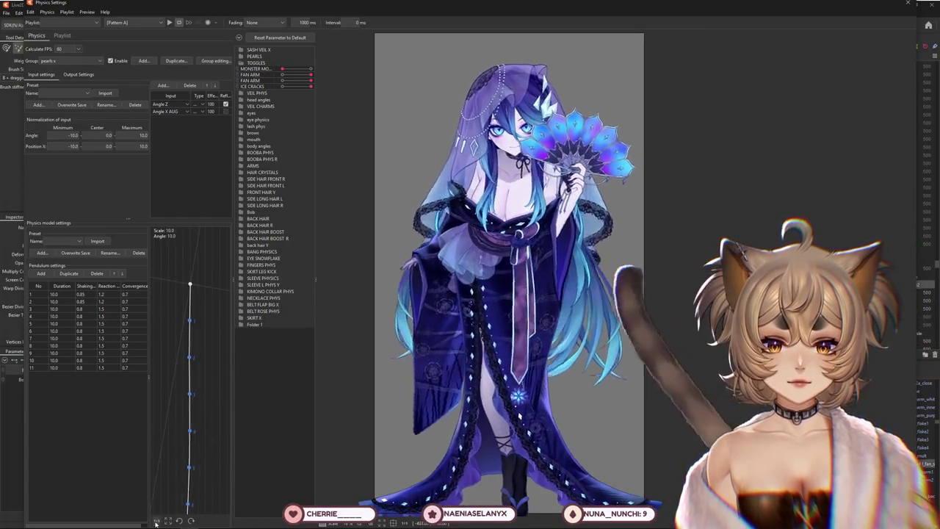
pyautogui.click(241, 62)
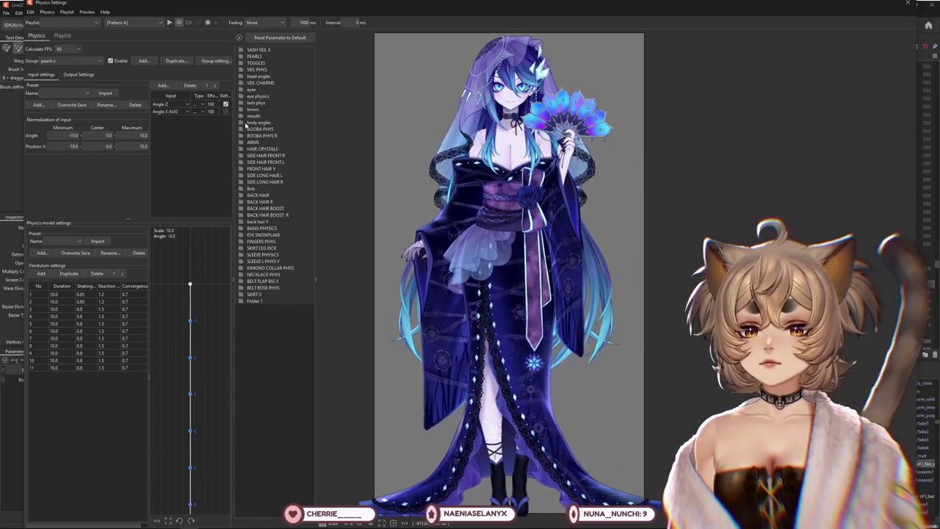
pyautogui.click(242, 124)
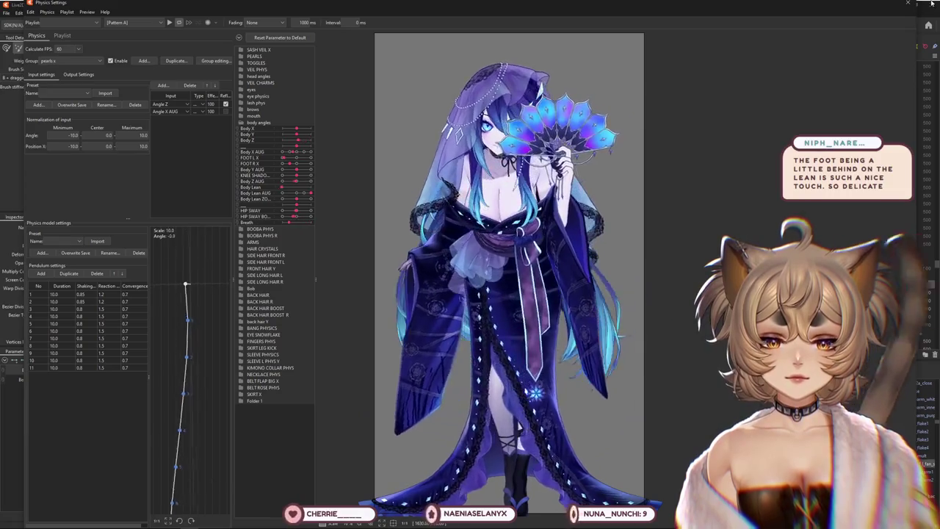
pyautogui.press('Escape')
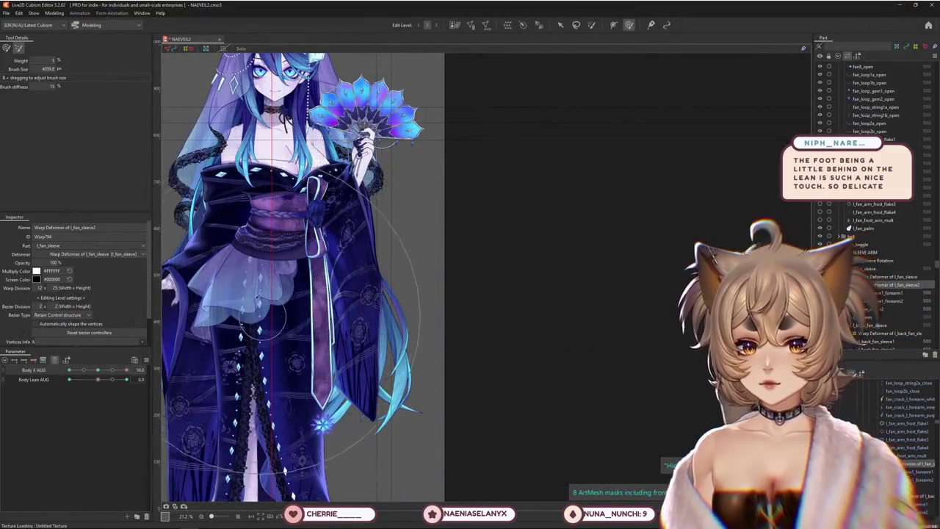
# Show all parameter groups, expand ARMS, and raise ARM UP DOWN to 1.0.
pyautogui.click(55, 360)
pyautogui.click(55, 361)
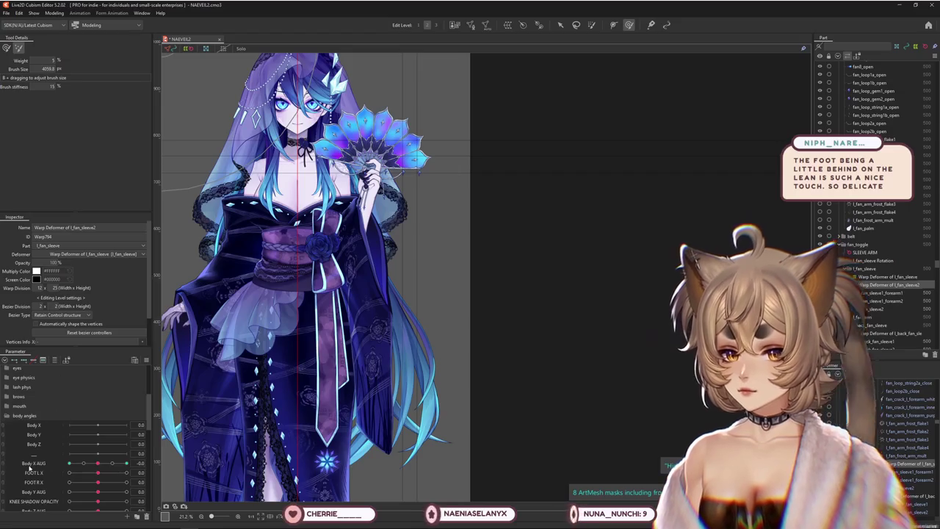
pyautogui.click(7, 444)
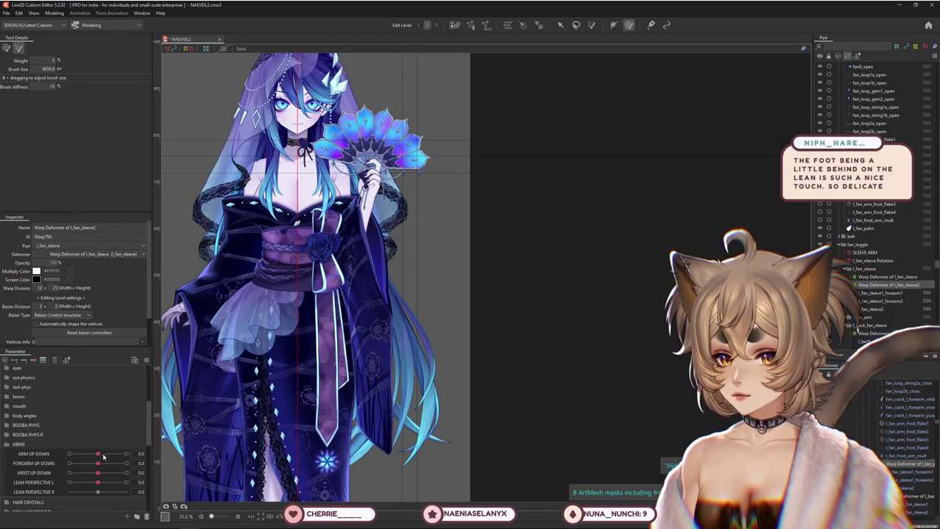
pyautogui.moveTo(103, 457); pyautogui.dragTo(141, 453)
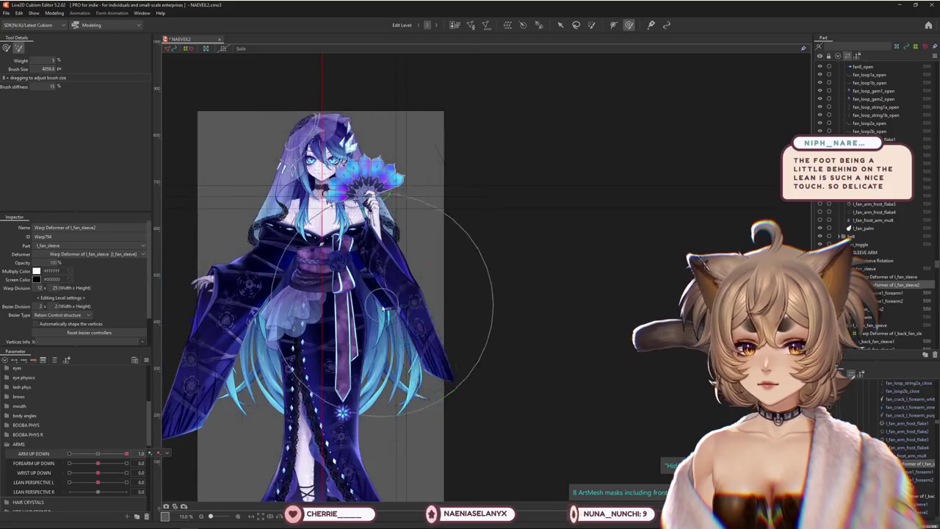
# Select the sleeve's Warp Deformer of arms17, filter to its keyed parameters, and set FAN ARM to 0.
pyautogui.rightClick(396, 317)
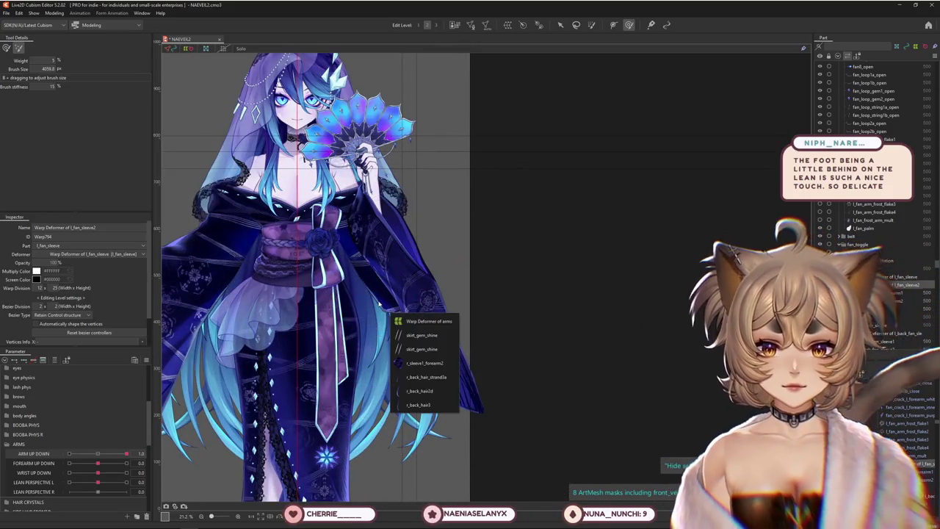
pyautogui.click(426, 363)
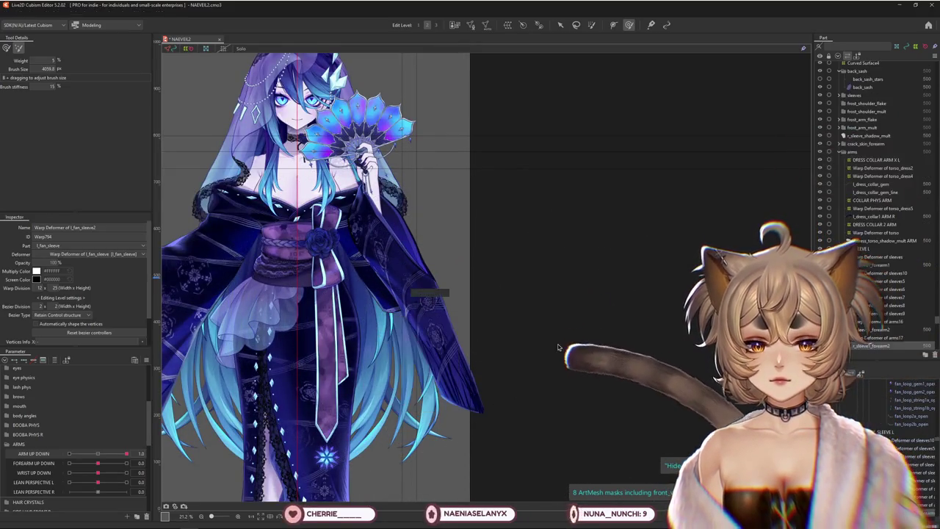
pyautogui.click(882, 337)
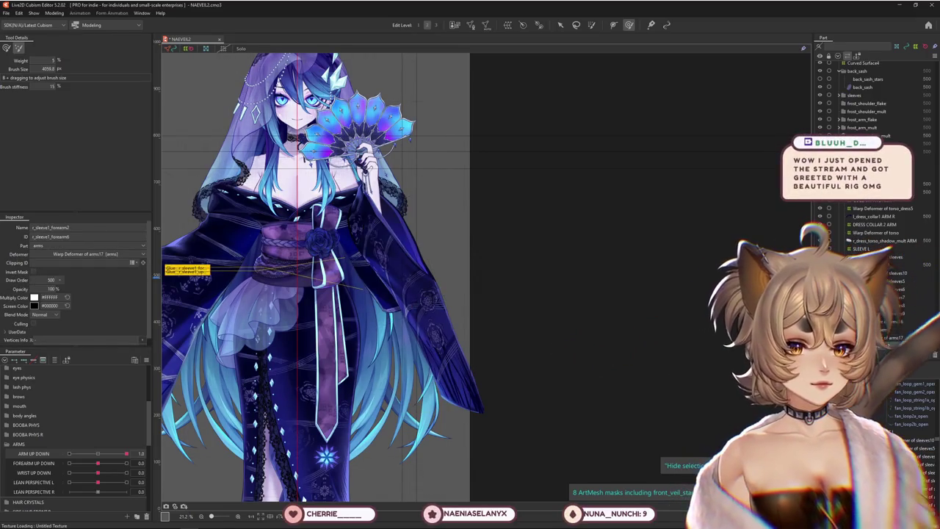
pyautogui.click(54, 360)
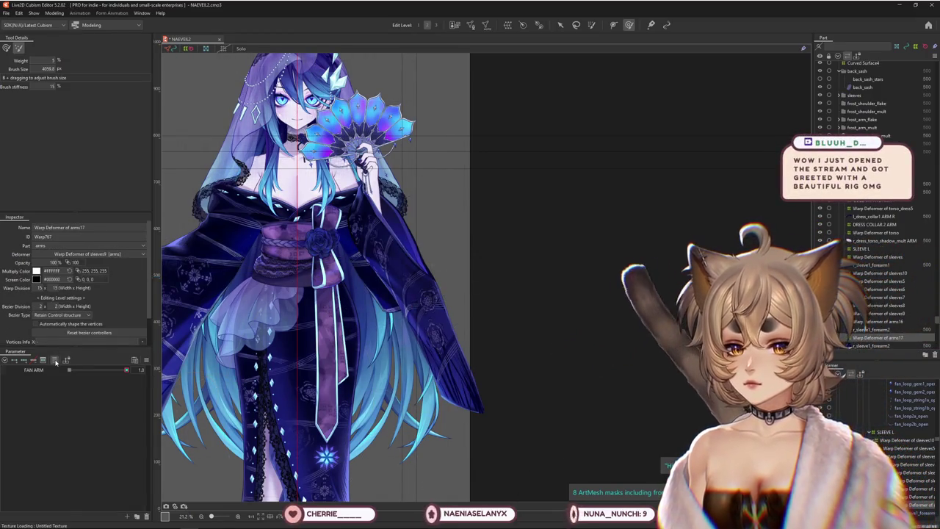
pyautogui.click(54, 359)
pyautogui.click(54, 360)
pyautogui.moveTo(126, 370)
pyautogui.mouseDown()
pyautogui.moveTo(52, 370)
pyautogui.moveTo(126, 370)
pyautogui.mouseUp()
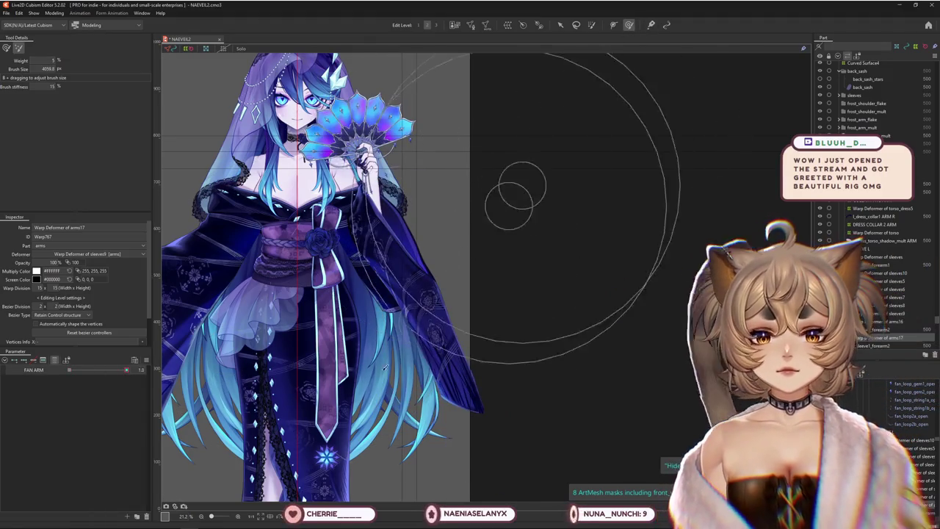
# Paint the sleeve's blend weights with a resized brush, comparing FAN ARM at 0 and 1.0.
pyautogui.scroll(3, 384, 367)
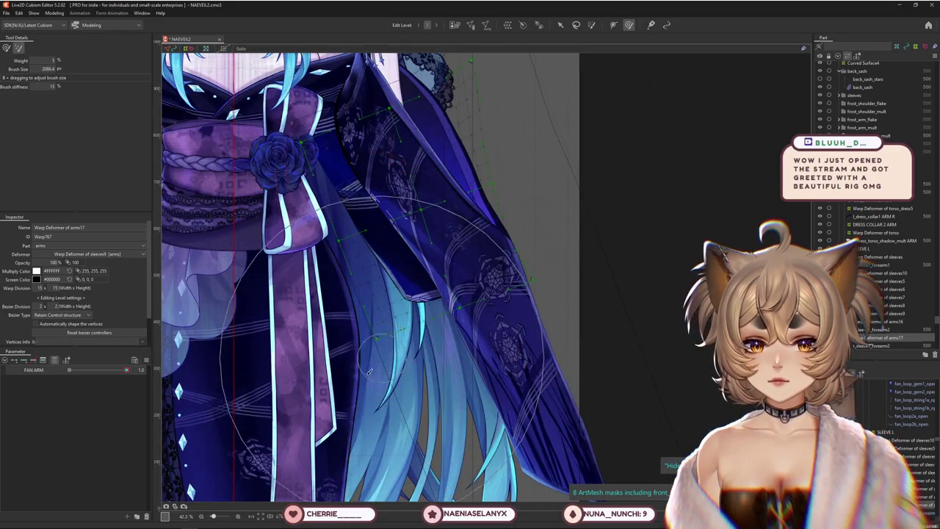
pyautogui.moveTo(337, 345)
pyautogui.mouseDown()
pyautogui.moveTo(339, 359)
pyautogui.moveTo(380, 350)
pyautogui.mouseUp()
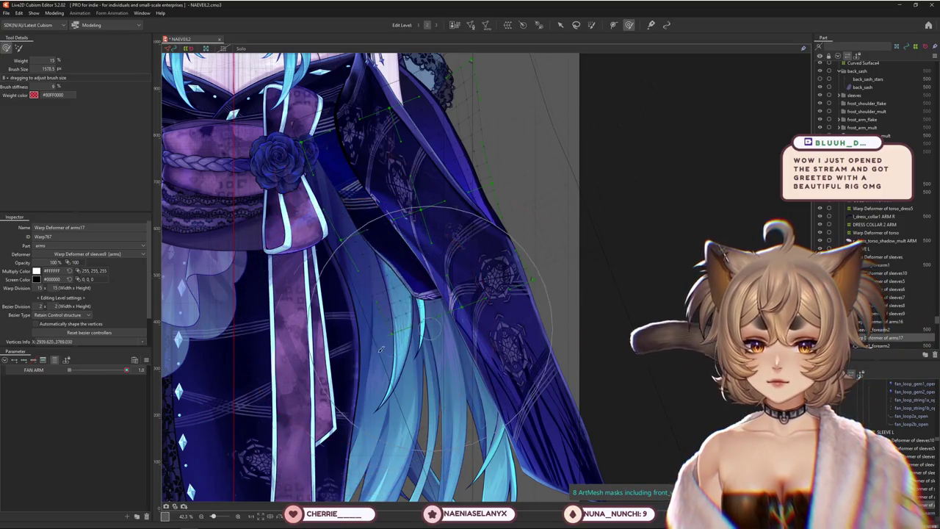
pyautogui.moveTo(464, 348); pyautogui.dragTo(546, 298, button='middle')
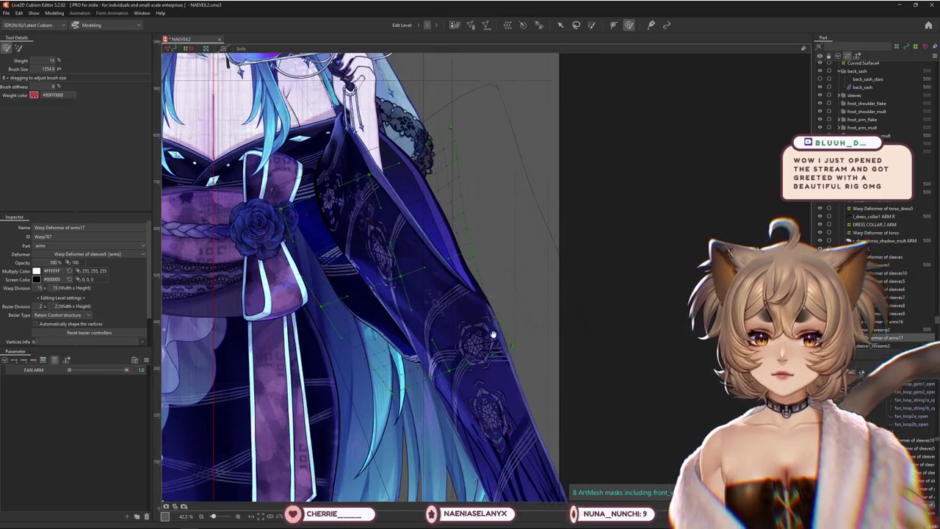
pyautogui.moveTo(342, 290); pyautogui.dragTo(345, 301)
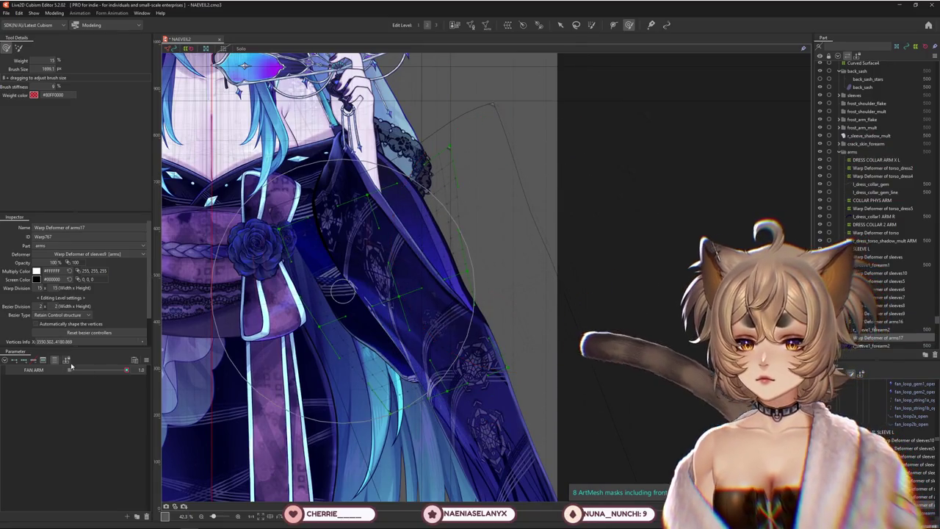
pyautogui.moveTo(122, 372); pyautogui.dragTo(308, 347)
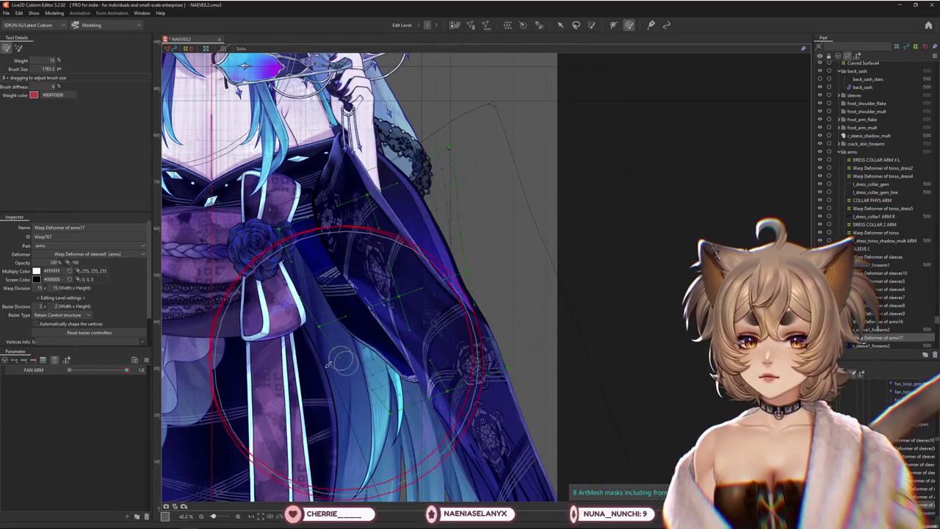
pyautogui.moveTo(329, 391); pyautogui.dragTo(415, 408)
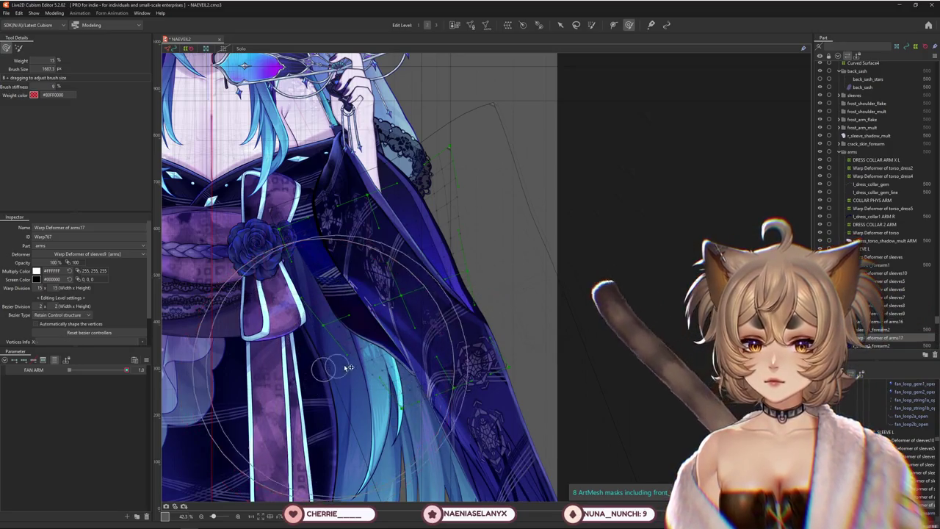
# Test FOREARM UP DOWN, LEAN PERSPECTIVE L at 0.0 and ARM UP DOWN, touching up weights at 1229.3 px.
pyautogui.scroll(-2, 448, 379)
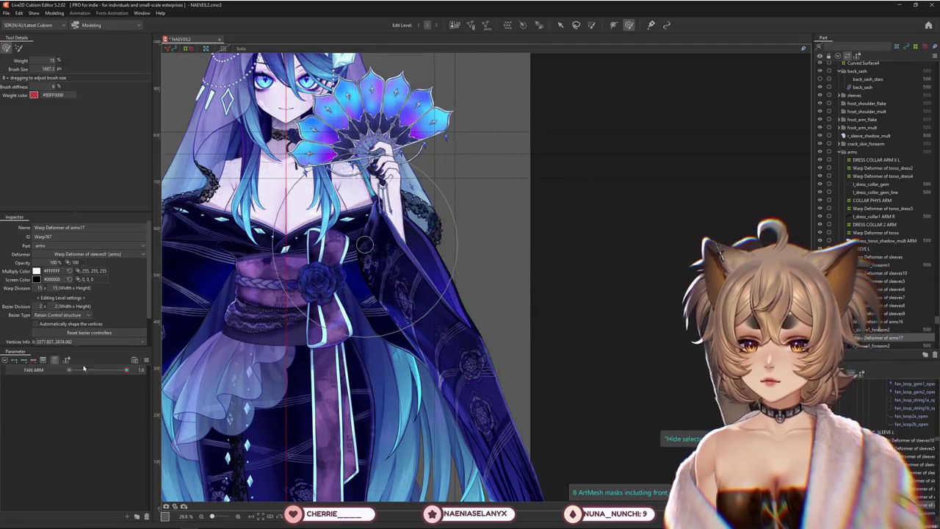
pyautogui.moveTo(97, 434)
pyautogui.mouseDown()
pyautogui.moveTo(106, 436)
pyautogui.moveTo(96, 438)
pyautogui.moveTo(98, 457)
pyautogui.moveTo(149, 450)
pyautogui.mouseUp()
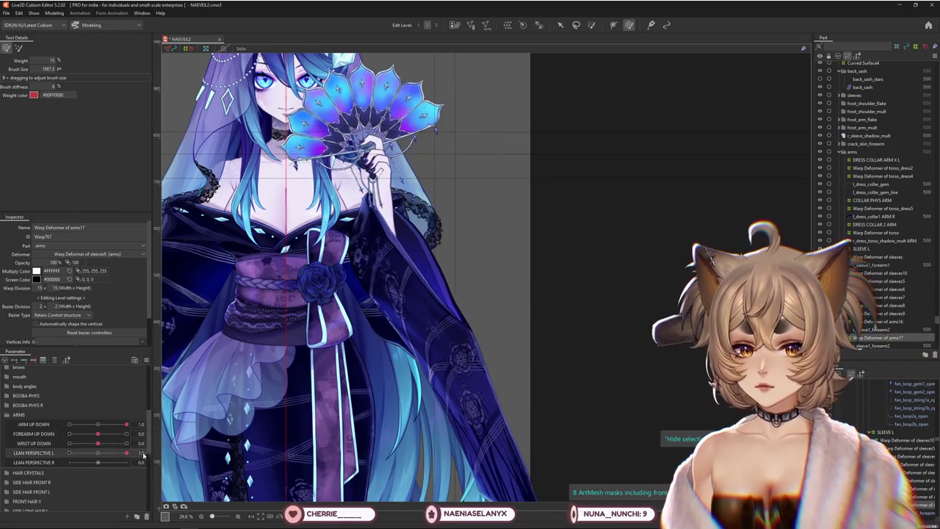
pyautogui.moveTo(89, 456); pyautogui.dragTo(98, 453)
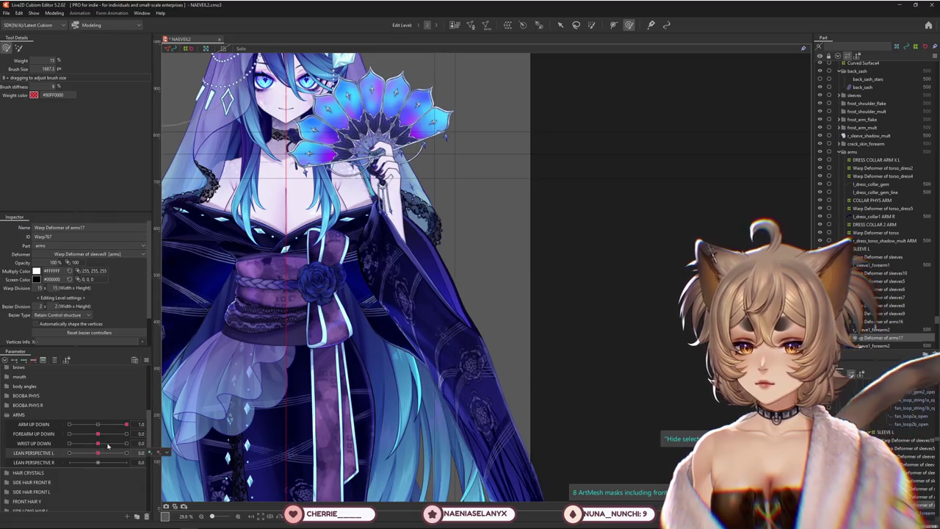
pyautogui.moveTo(126, 424); pyautogui.dragTo(150, 428)
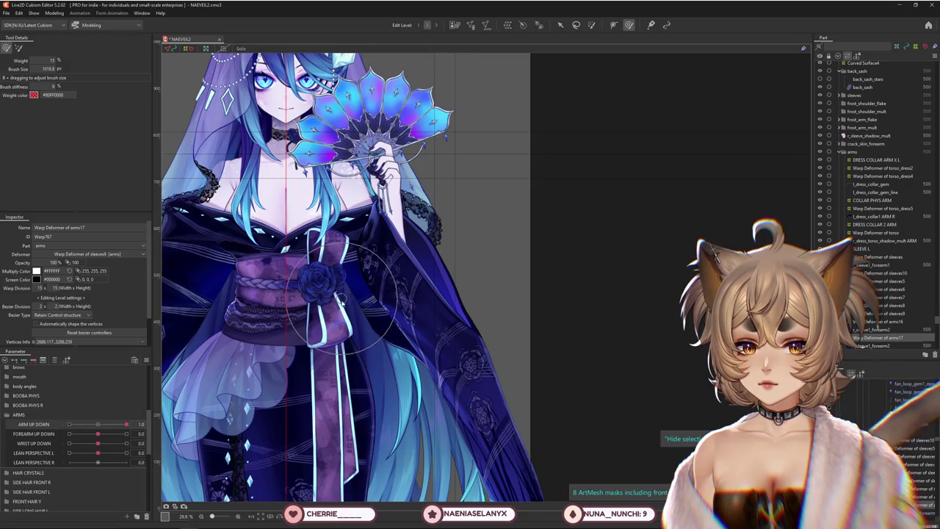
pyautogui.moveTo(341, 301); pyautogui.dragTo(352, 307)
pyautogui.moveTo(387, 351); pyautogui.dragTo(424, 365)
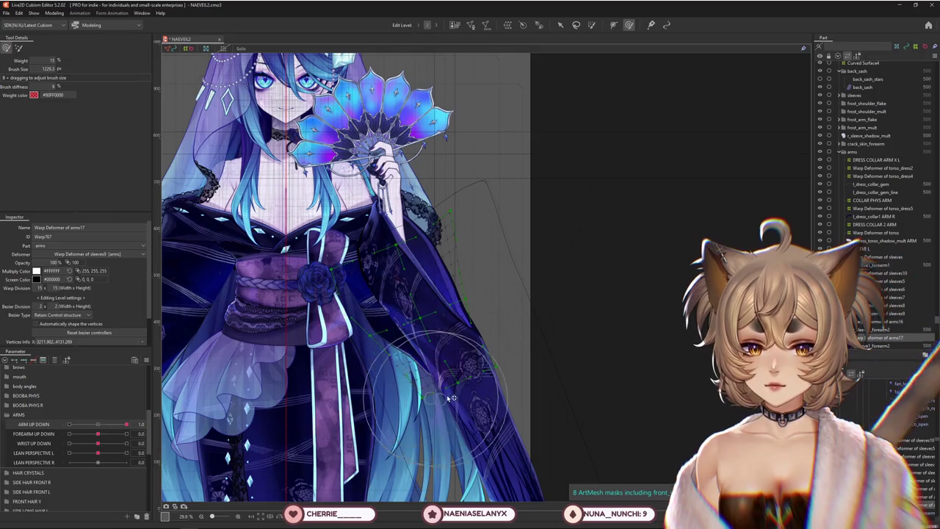
pyautogui.scroll(-3, 410, 315)
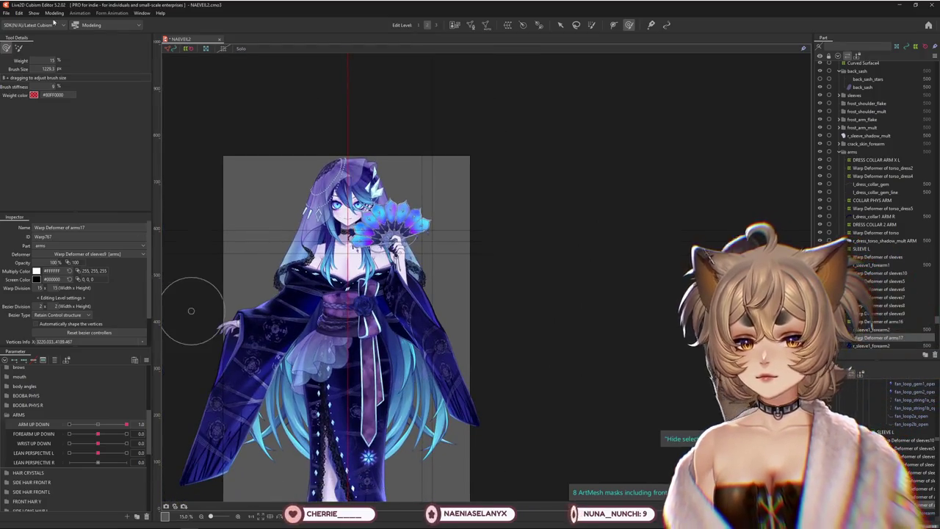
# Briefly open and close Physics Settings, collapse head angles, and test Body X AUG at 10 and -10.
pyautogui.click(55, 13)
pyautogui.click(77, 177)
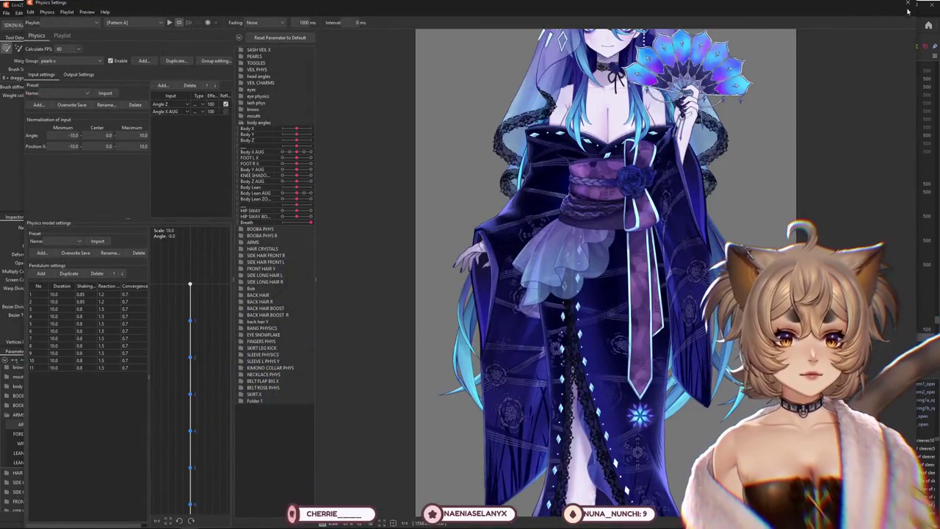
pyautogui.click(908, 7)
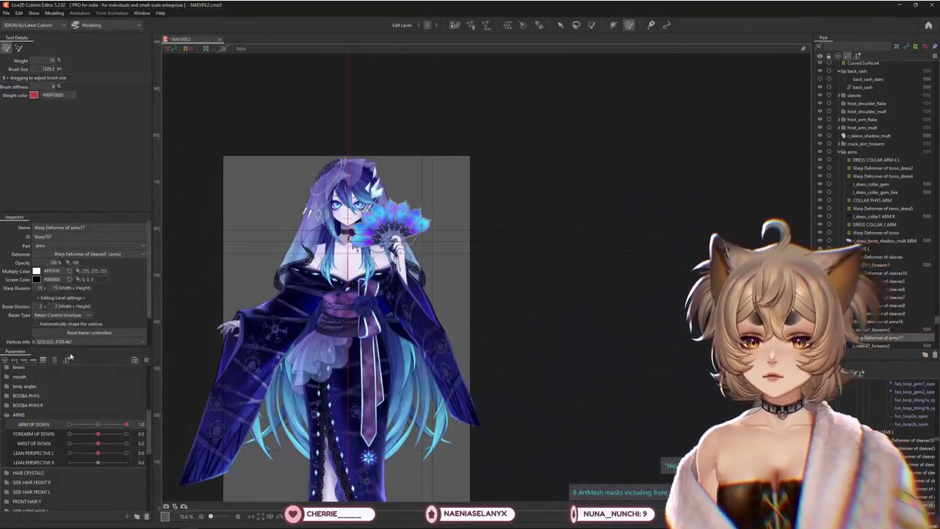
pyautogui.scroll(5, 59, 411)
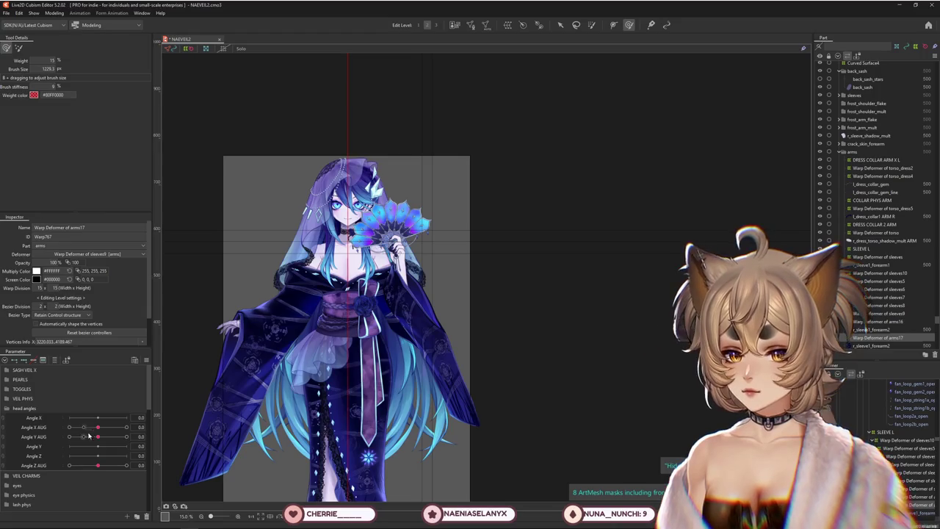
pyautogui.click(8, 409)
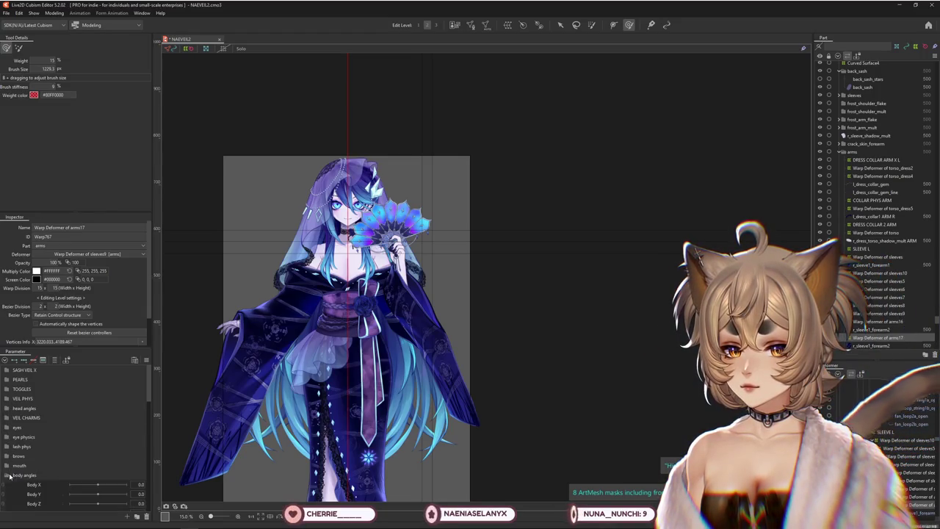
pyautogui.scroll(-2, 85, 487)
pyautogui.moveTo(98, 464); pyautogui.dragTo(126, 465)
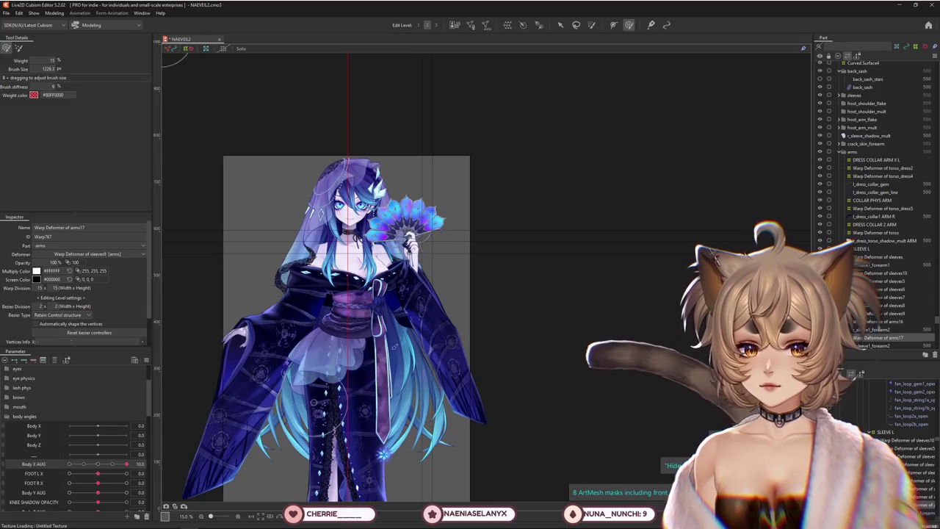
pyautogui.scroll(2, 311, 385)
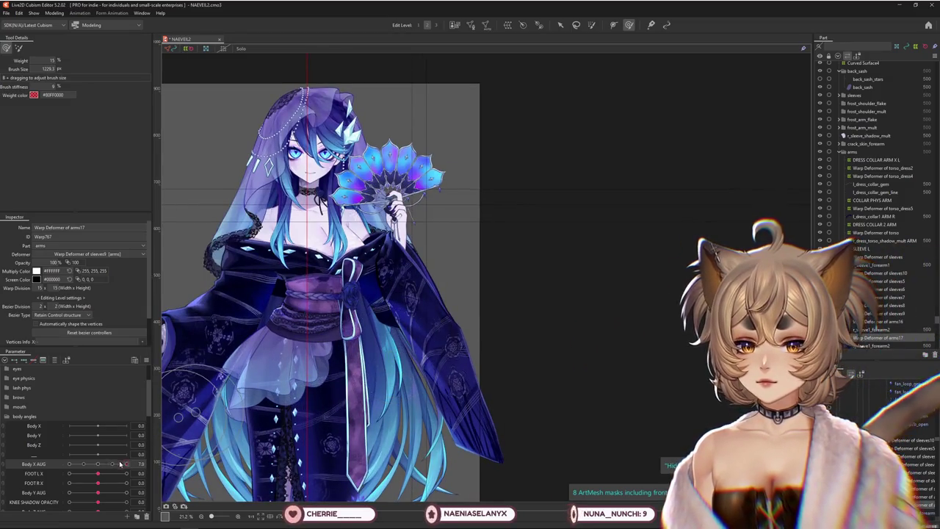
pyautogui.moveTo(120, 465)
pyautogui.mouseDown()
pyautogui.moveTo(69, 464)
pyautogui.moveTo(127, 464)
pyautogui.mouseUp()
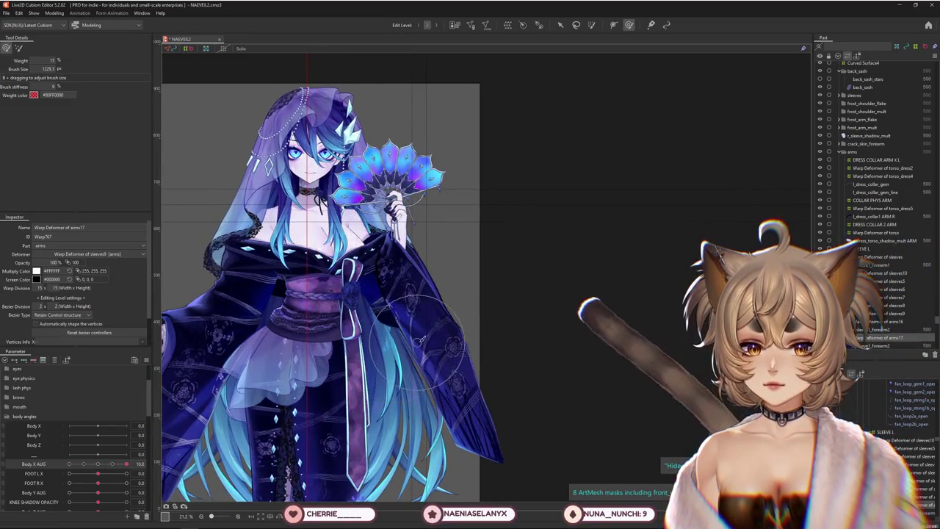
# Return FOREARM UP DOWN to 0.0 so the fan arm rests neutral.
pyautogui.scroll(2, 418, 339)
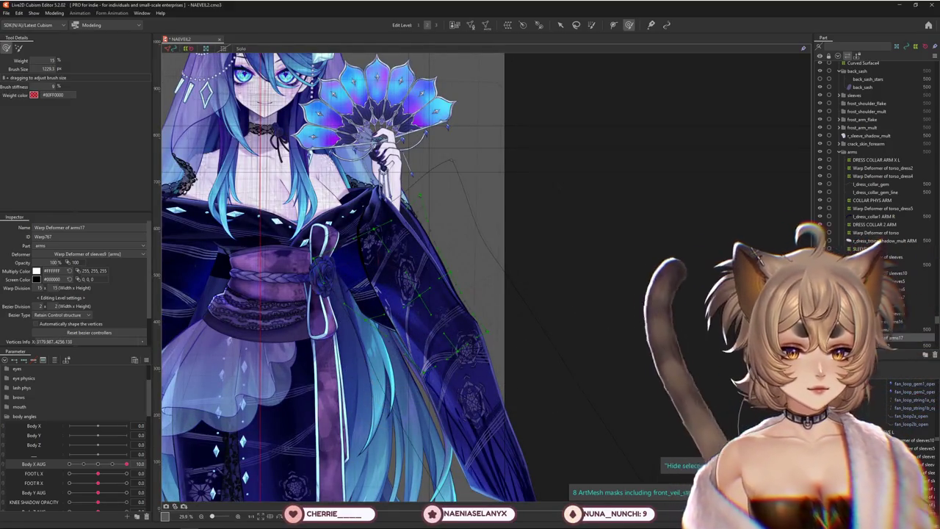
pyautogui.scroll(-5, 73, 441)
pyautogui.scroll(-5, 74, 455)
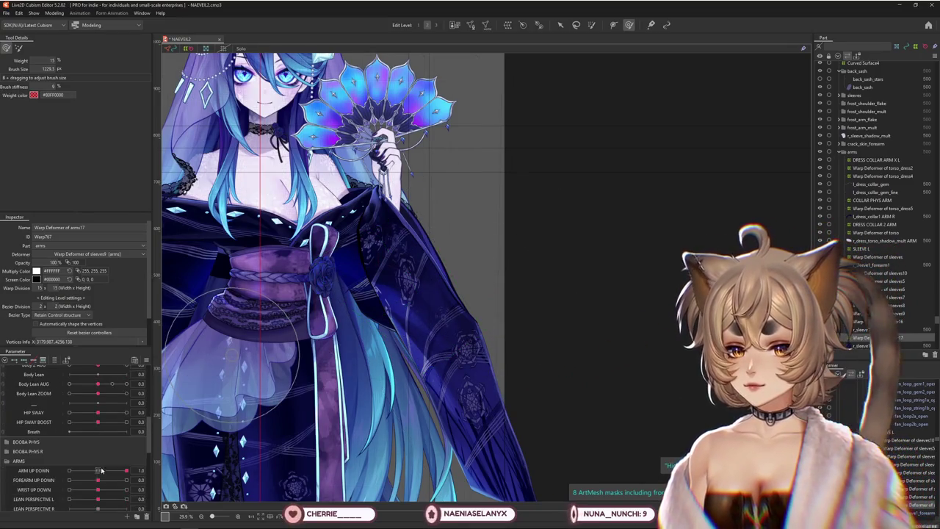
pyautogui.moveTo(97, 471)
pyautogui.mouseDown()
pyautogui.moveTo(127, 471)
pyautogui.moveTo(71, 483)
pyautogui.moveTo(98, 481)
pyautogui.moveTo(98, 490)
pyautogui.moveTo(109, 481)
pyautogui.moveTo(97, 471)
pyautogui.moveTo(98, 480)
pyautogui.mouseUp()
pyautogui.rightClick(167, 320)
pyautogui.moveTo(128, 471); pyautogui.dragTo(168, 470, button='middle')
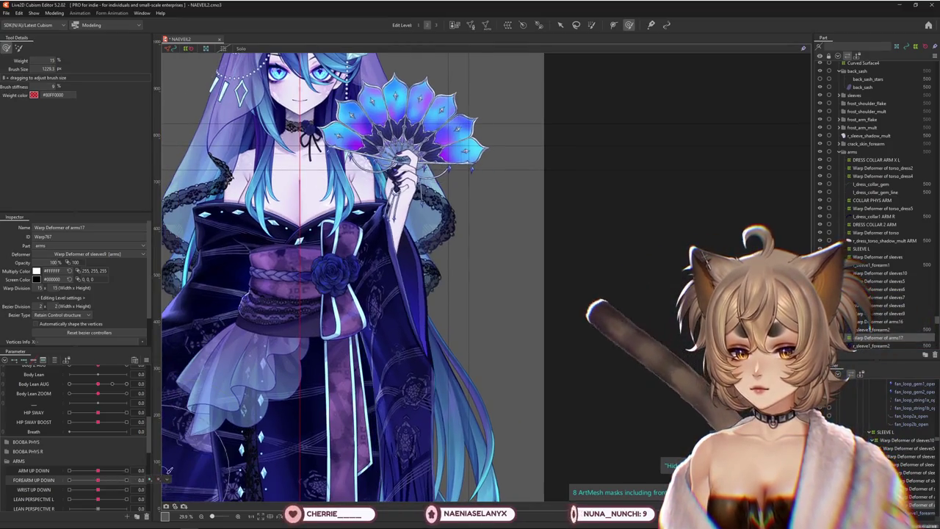
# Deselect the sleeve and skirt, and select the FOREARM L rotation deformer.
pyautogui.click(168, 474)
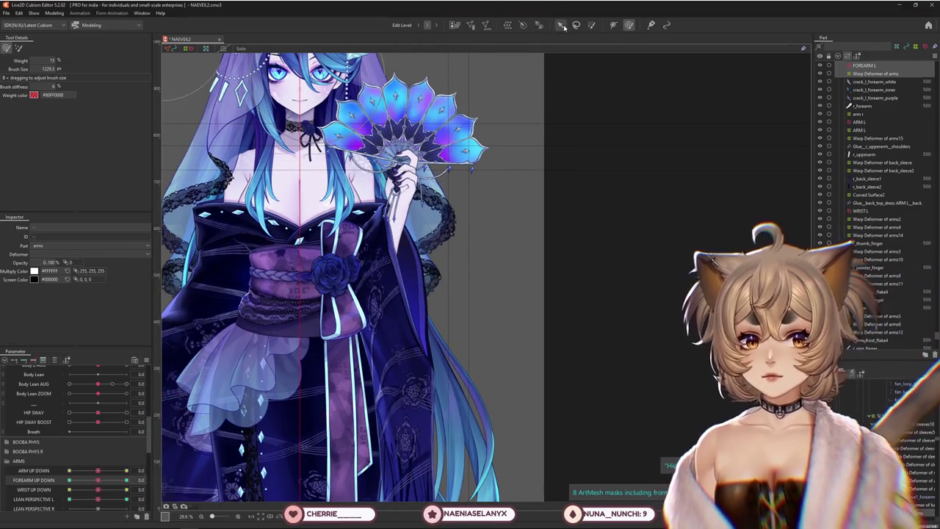
pyautogui.click(271, 460)
pyautogui.click(918, 453)
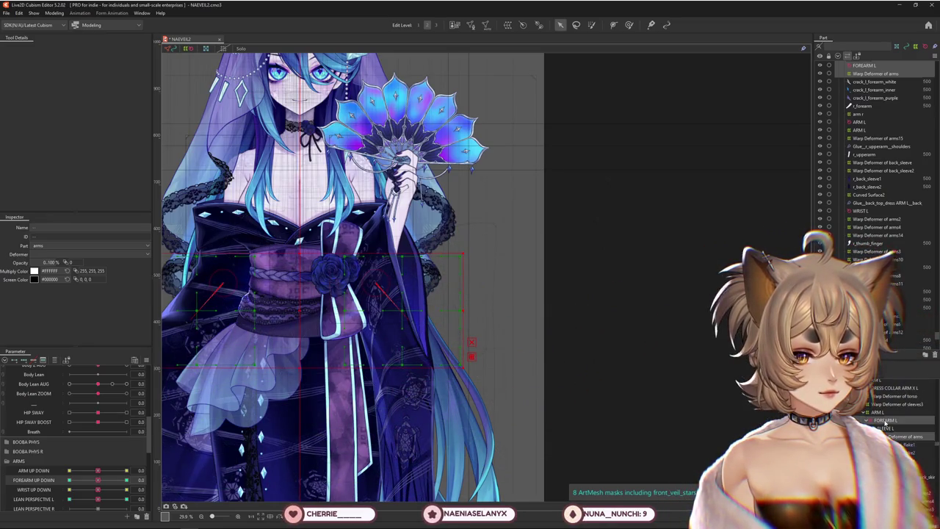
pyautogui.click(885, 421)
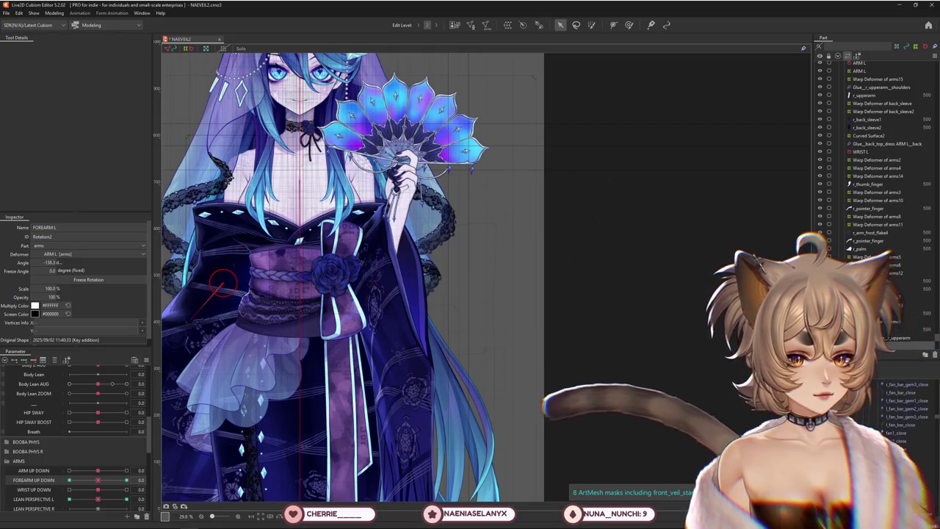
pyautogui.click(882, 427)
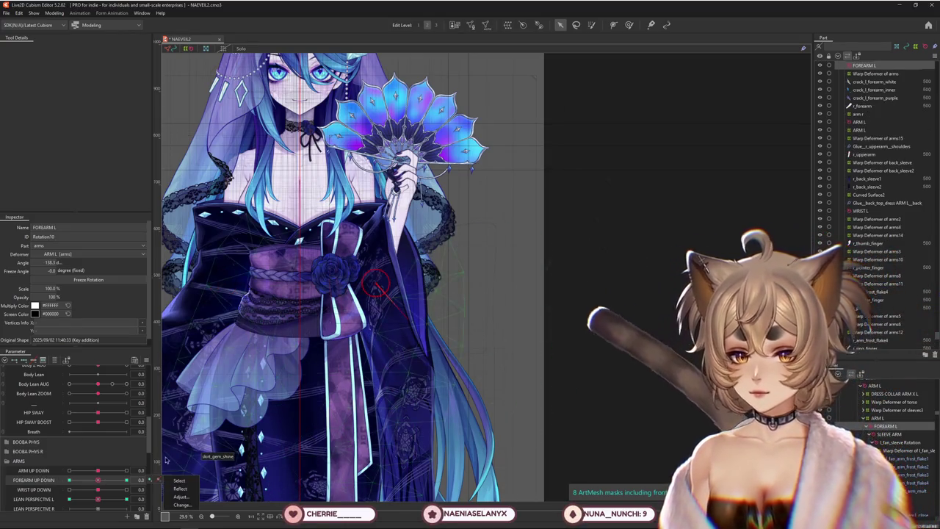
# Limit FOREARM UP DOWN's blend-shape weights by FAN ARM, then set FOREARM UP DOWN to -0.3.
pyautogui.rightClick(165, 479)
pyautogui.click(193, 484)
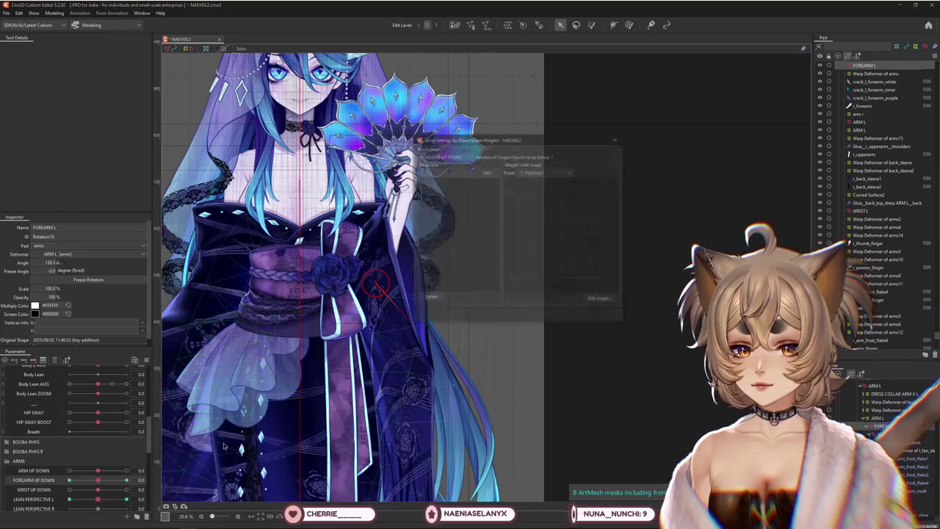
pyautogui.click(439, 165)
pyautogui.click(443, 171)
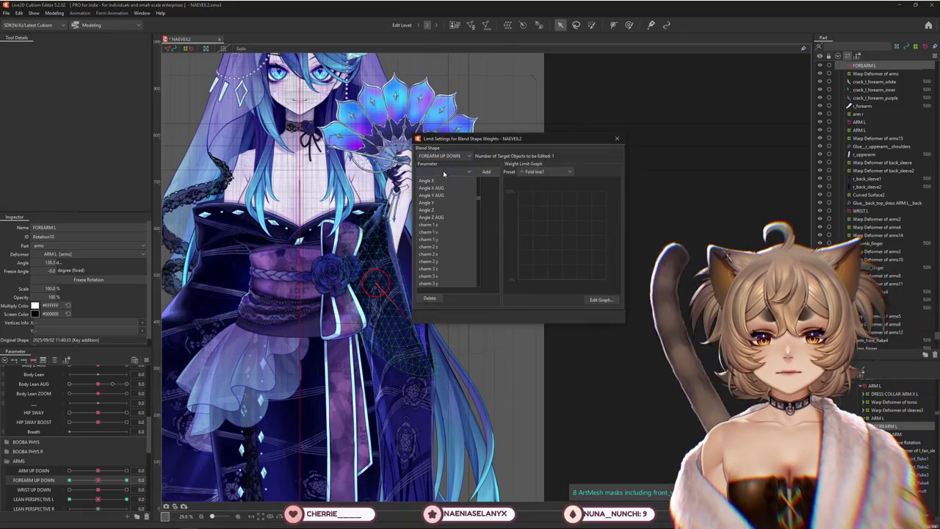
pyautogui.scroll(-10, 448, 189)
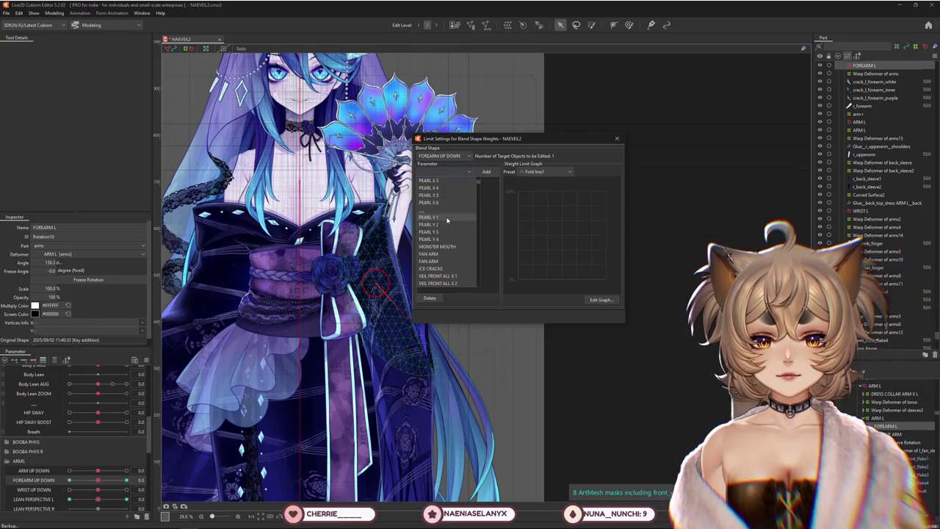
pyautogui.click(437, 253)
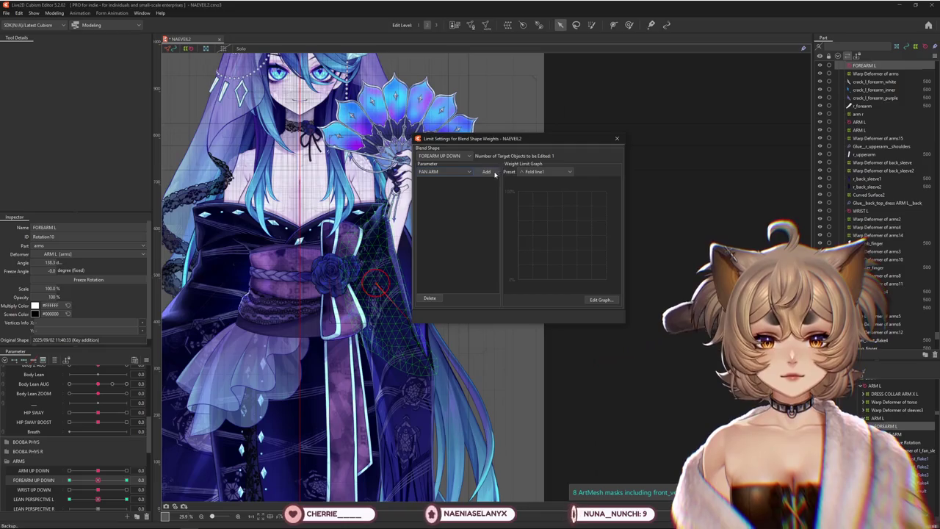
pyautogui.click(617, 138)
pyautogui.moveTo(94, 484); pyautogui.dragTo(89, 483)
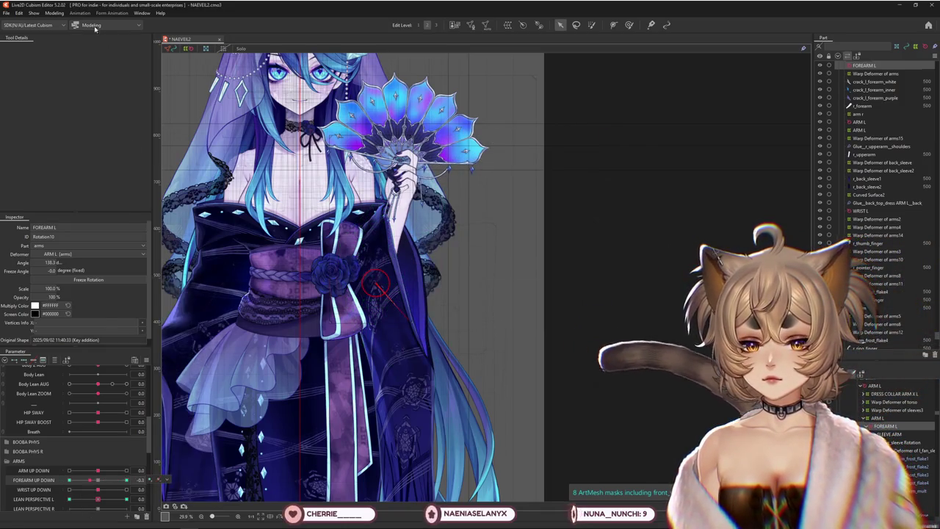
pyautogui.click(54, 13)
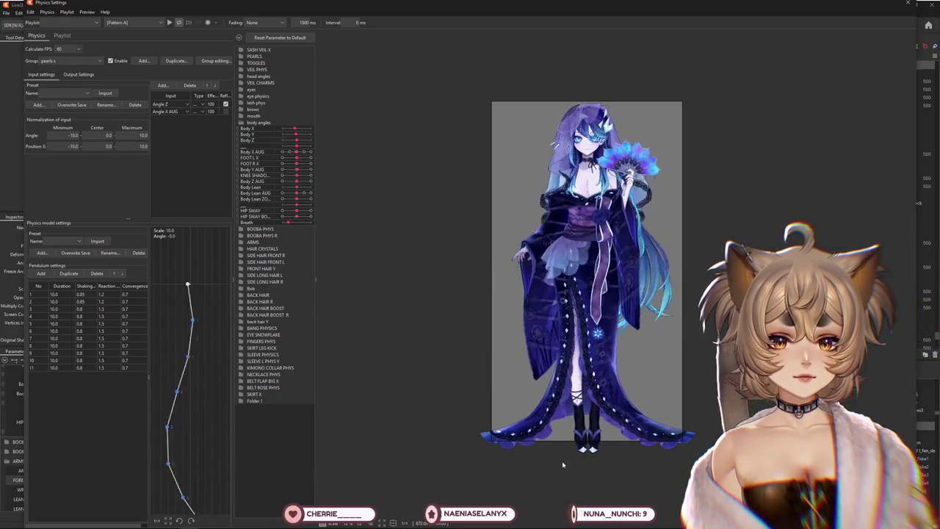
# Zoom and pan around the physics preview to watch the torso, skirt and veil pearls sway.
pyautogui.scroll(2, 549, 228)
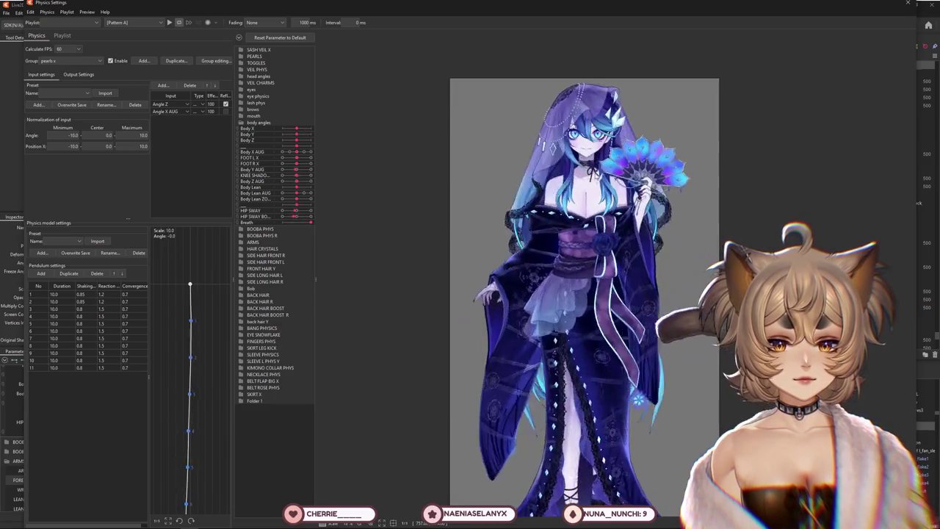
pyautogui.scroll(1, 549, 228)
pyautogui.scroll(1, 550, 227)
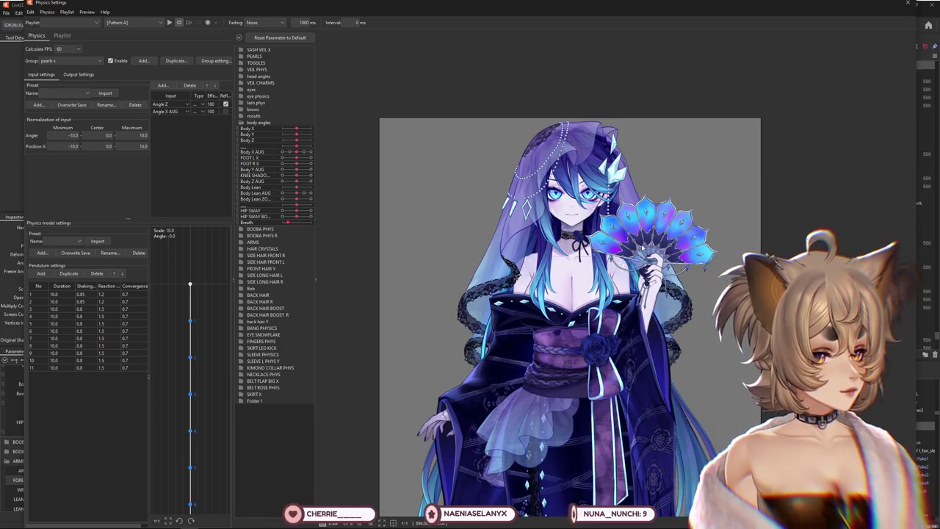
pyautogui.scroll(-3, 637, 238)
pyautogui.scroll(5, 637, 345)
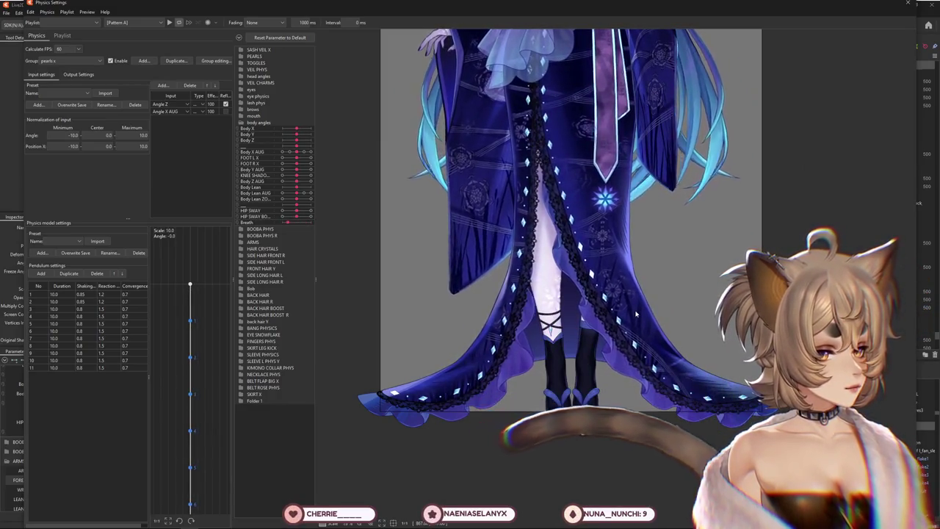
pyautogui.scroll(-2, 636, 314)
pyautogui.scroll(2, 524, 419)
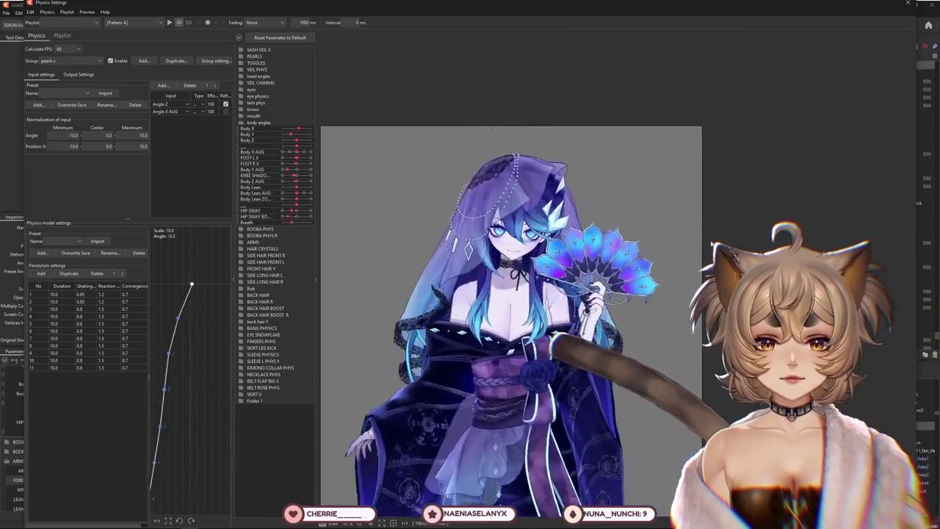
pyautogui.moveTo(514, 367); pyautogui.dragTo(514, 183, button='middle')
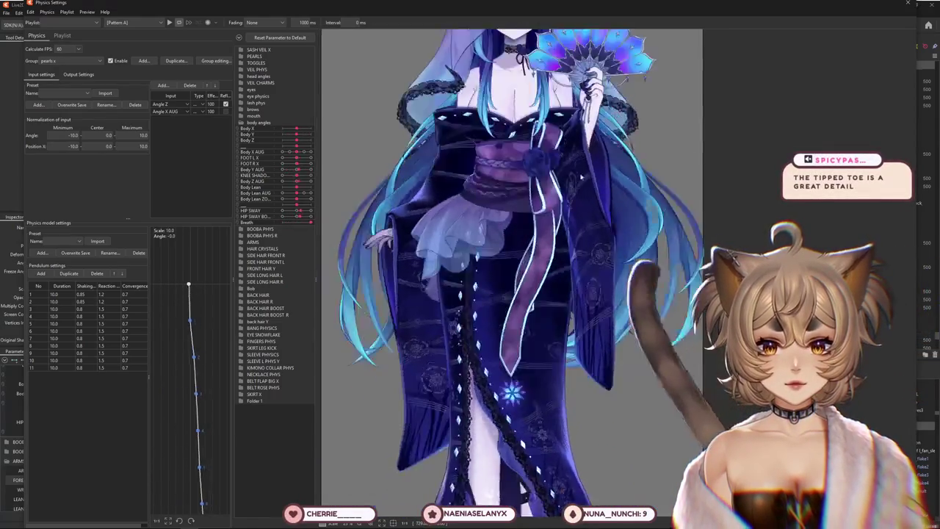
pyautogui.scroll(-3, 580, 177)
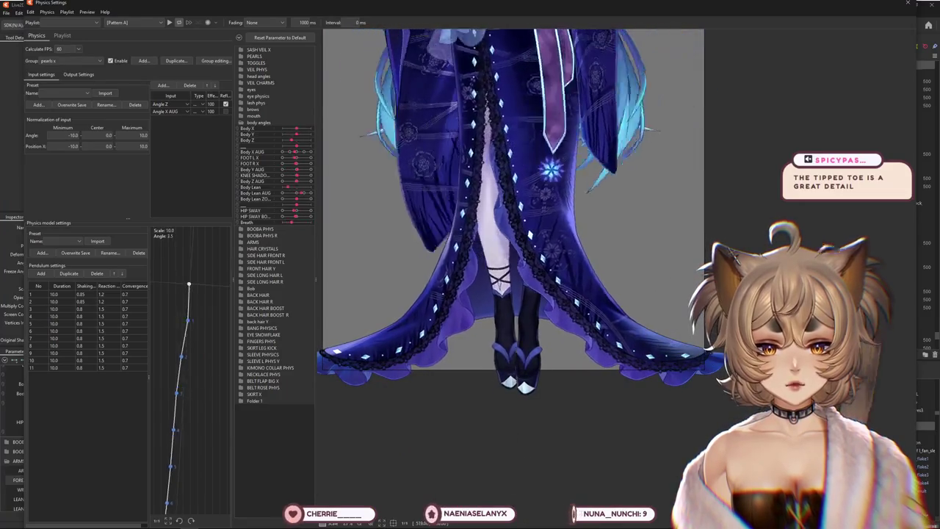
pyautogui.scroll(-3, 534, 91)
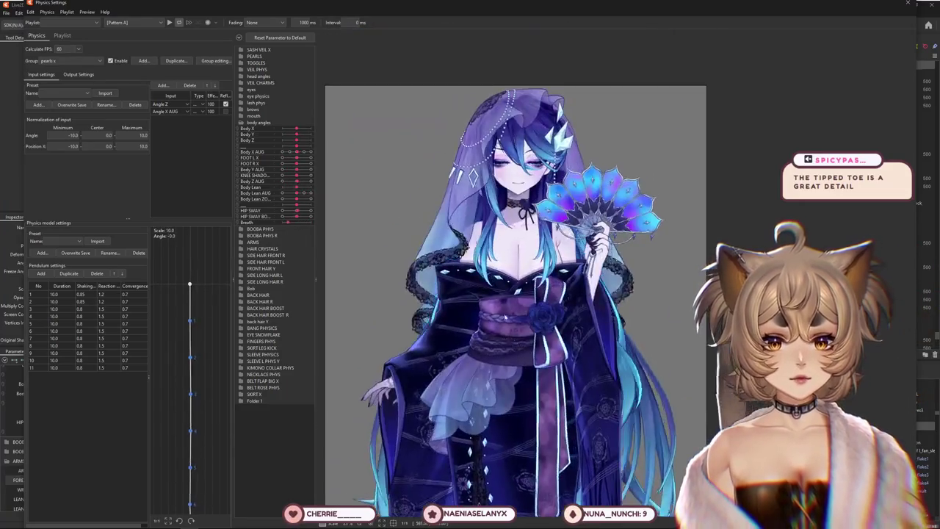
pyautogui.scroll(5, 445, 335)
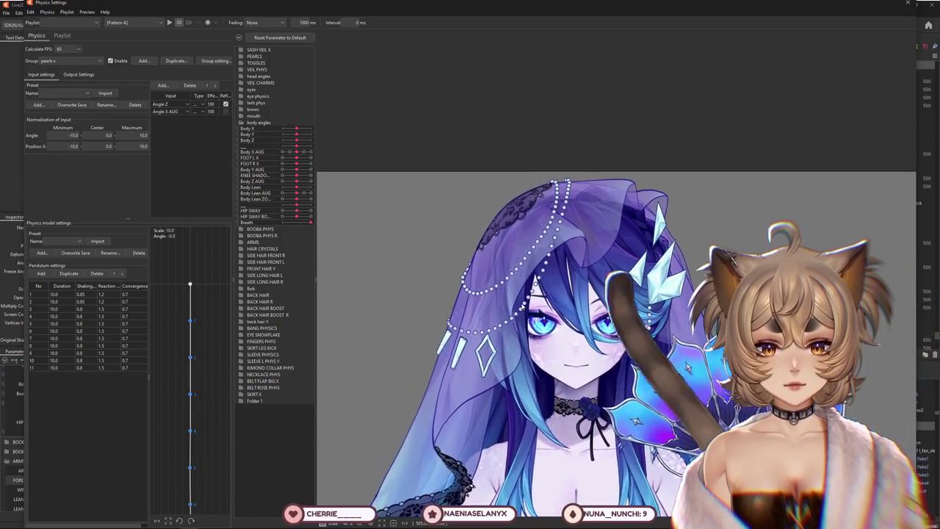
pyautogui.scroll(2, 459, 280)
pyautogui.scroll(3, 459, 280)
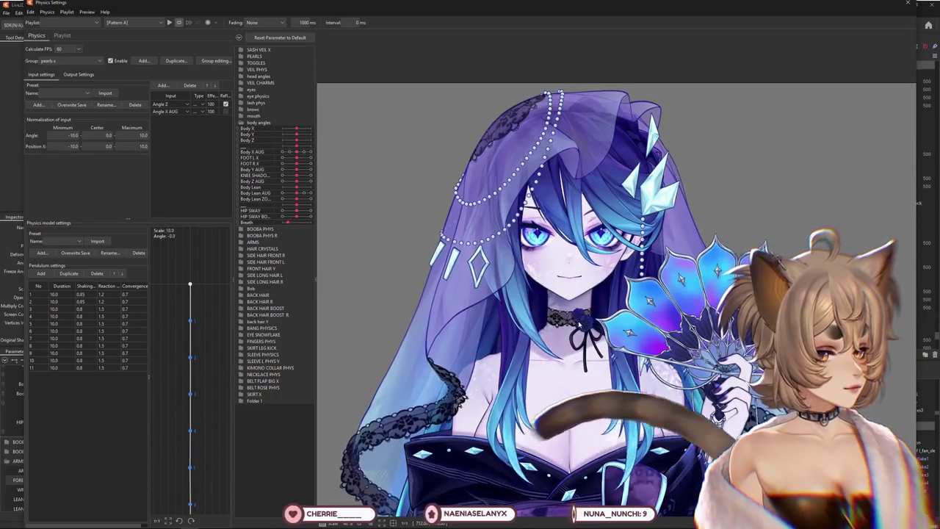
pyautogui.scroll(-3, 576, 324)
pyautogui.moveTo(576, 324); pyautogui.dragTo(570, 258, button='middle')
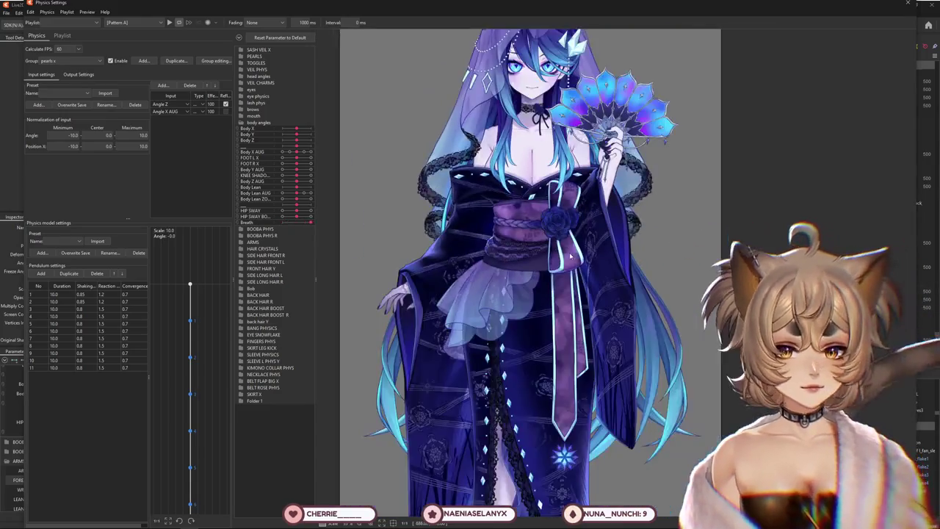
pyautogui.scroll(-2, 571, 257)
pyautogui.moveTo(720, 237); pyautogui.dragTo(458, 245)
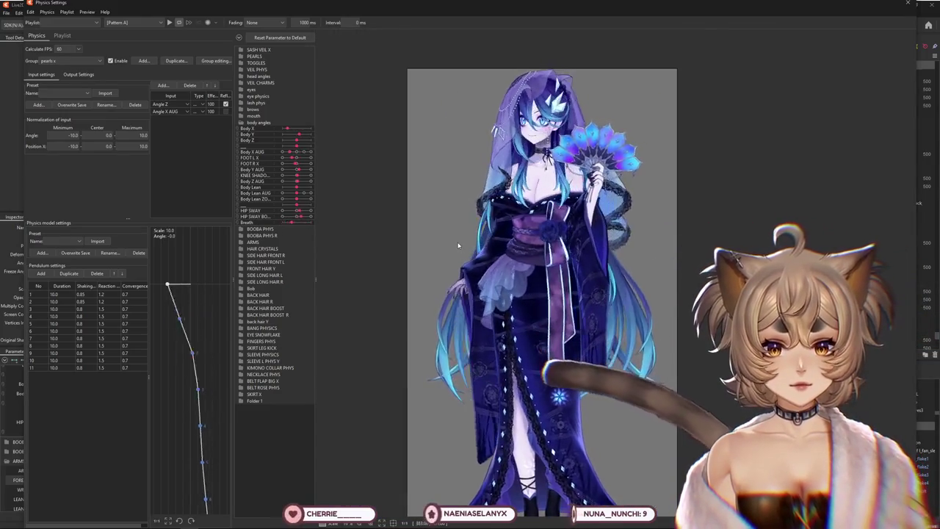
pyautogui.moveTo(732, 245); pyautogui.dragTo(589, 249)
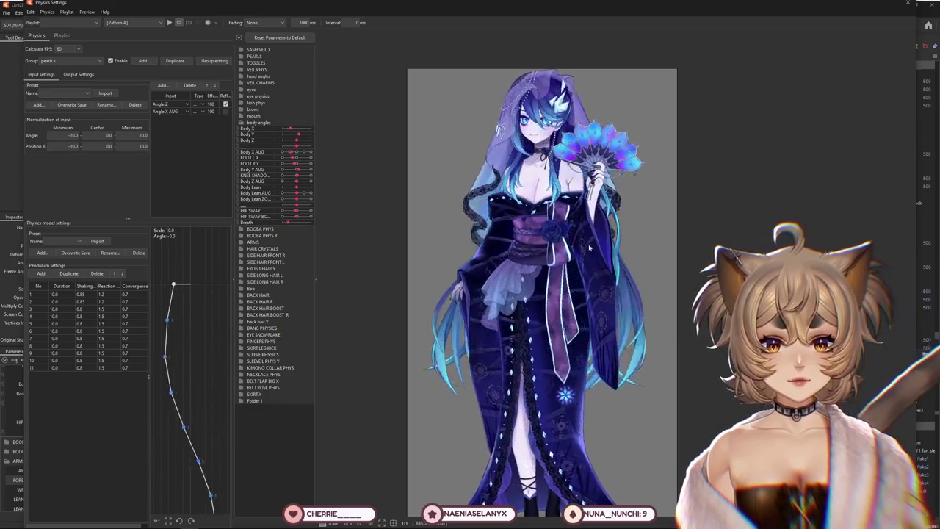
pyautogui.moveTo(628, 278); pyautogui.dragTo(588, 279)
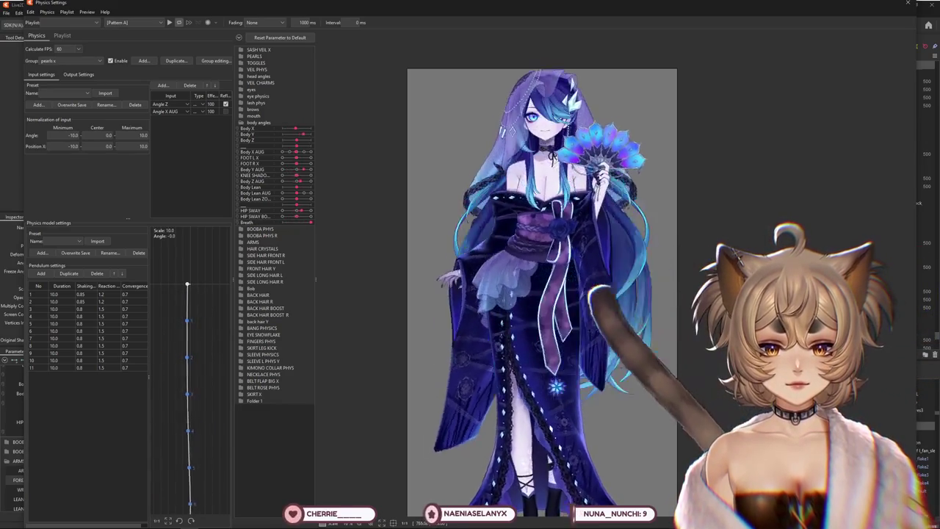
pyautogui.scroll(-2, 602, 188)
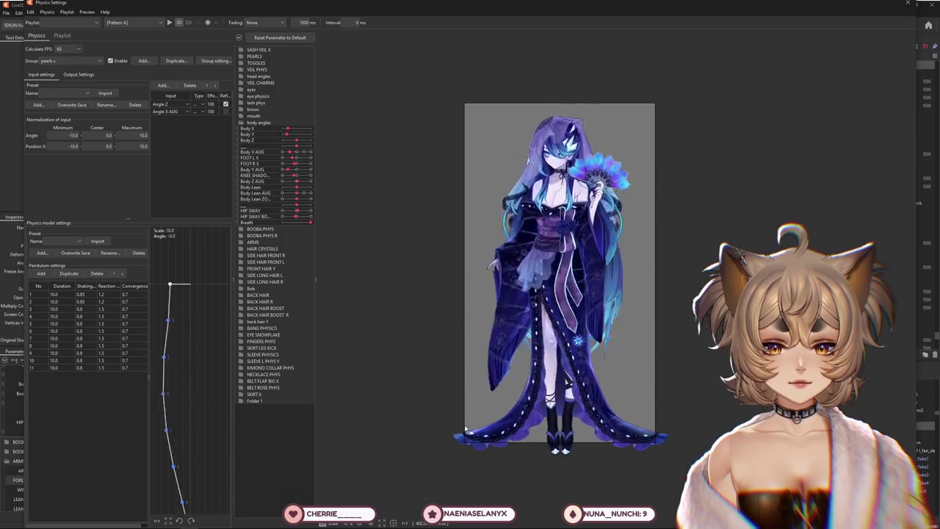
pyautogui.moveTo(469, 397); pyautogui.dragTo(646, 279)
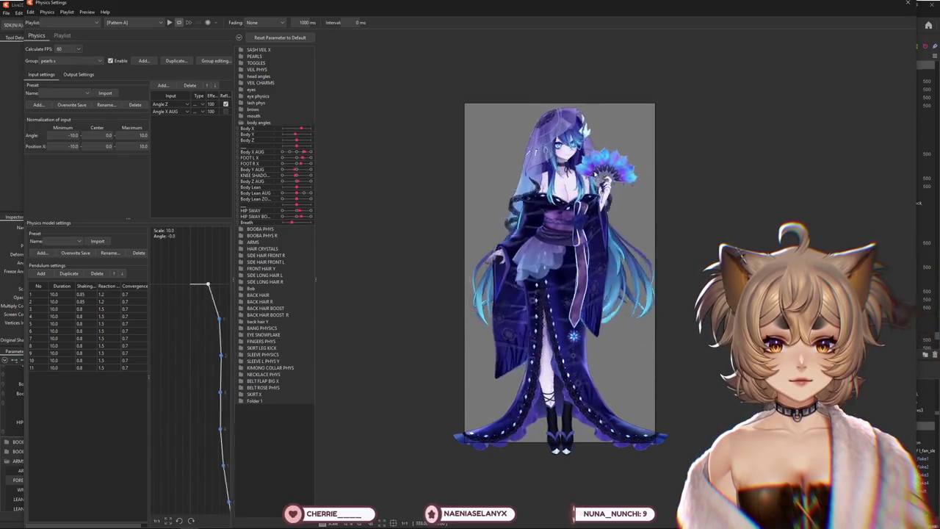
pyautogui.scroll(2, 620, 201)
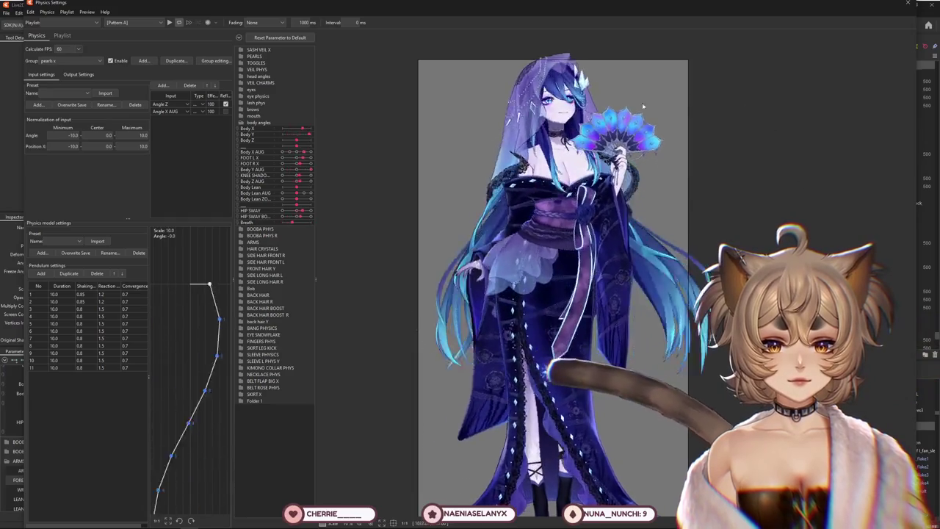
pyautogui.moveTo(550, 221); pyautogui.dragTo(556, 393, button='middle')
pyautogui.scroll(2, 558, 367)
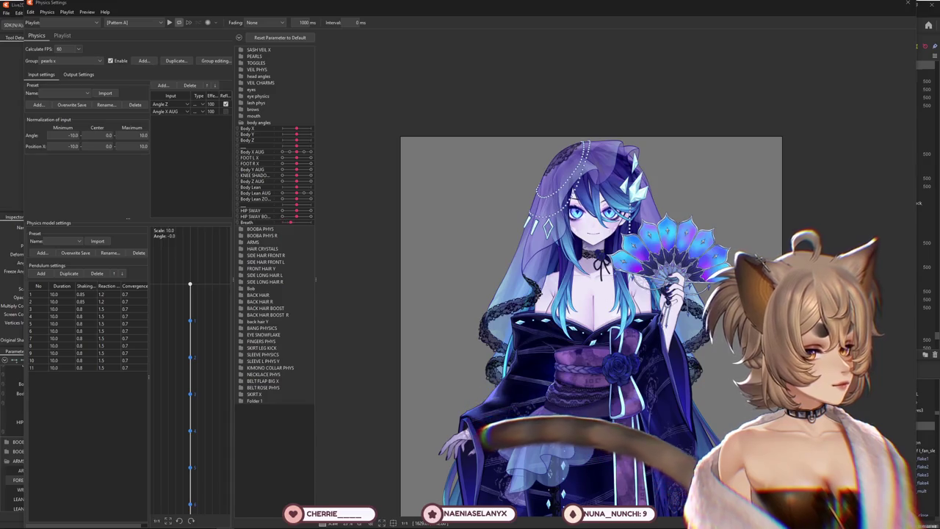
pyautogui.scroll(-3, 668, 305)
pyautogui.scroll(5, 669, 305)
pyautogui.scroll(2, 668, 304)
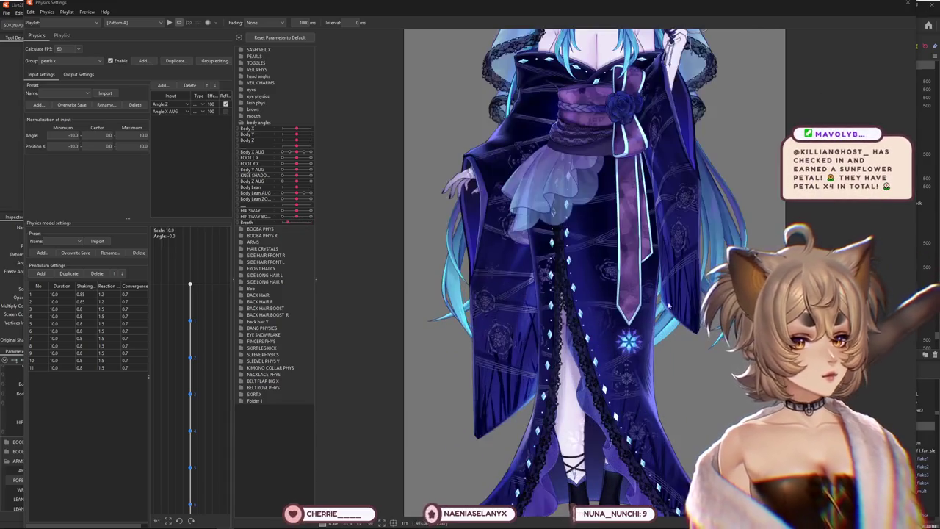
pyautogui.scroll(-3, 668, 305)
pyautogui.scroll(-2, 717, 143)
pyautogui.scroll(2, 710, 167)
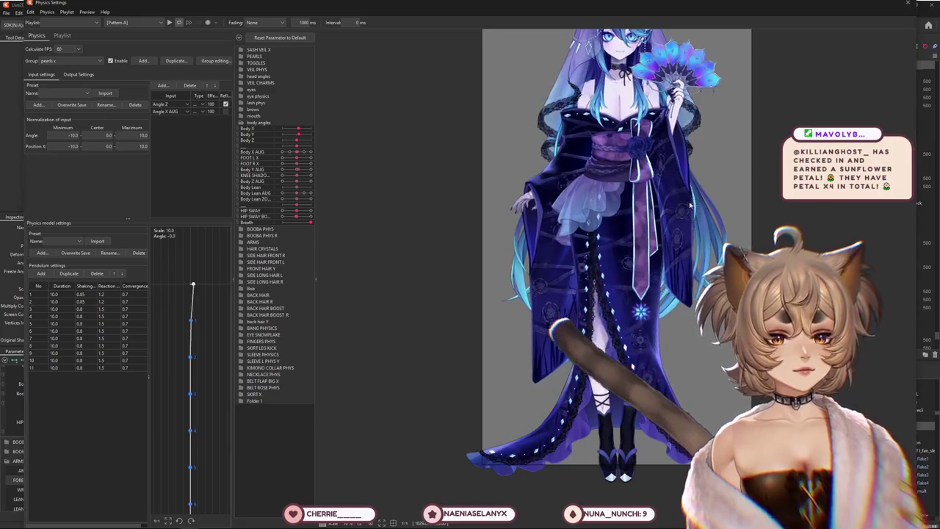
pyautogui.scroll(2, 631, 257)
pyautogui.scroll(1, 558, 338)
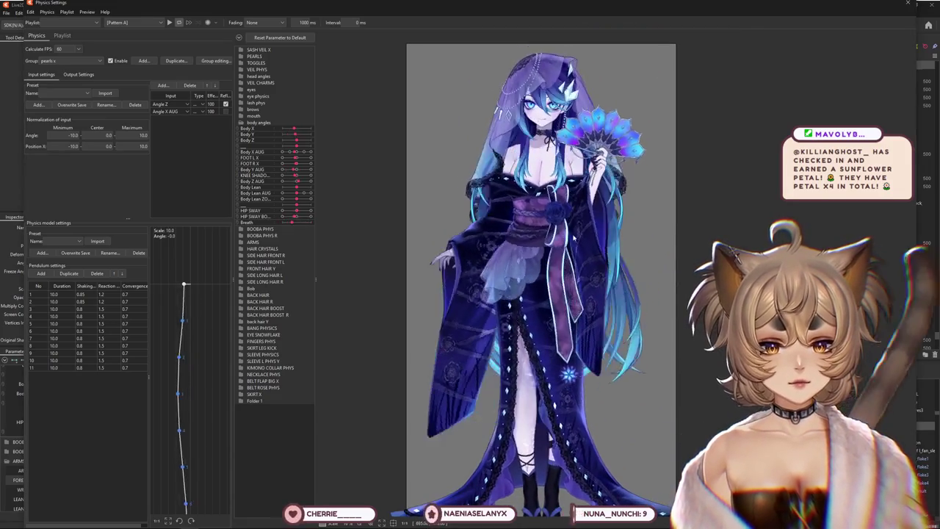